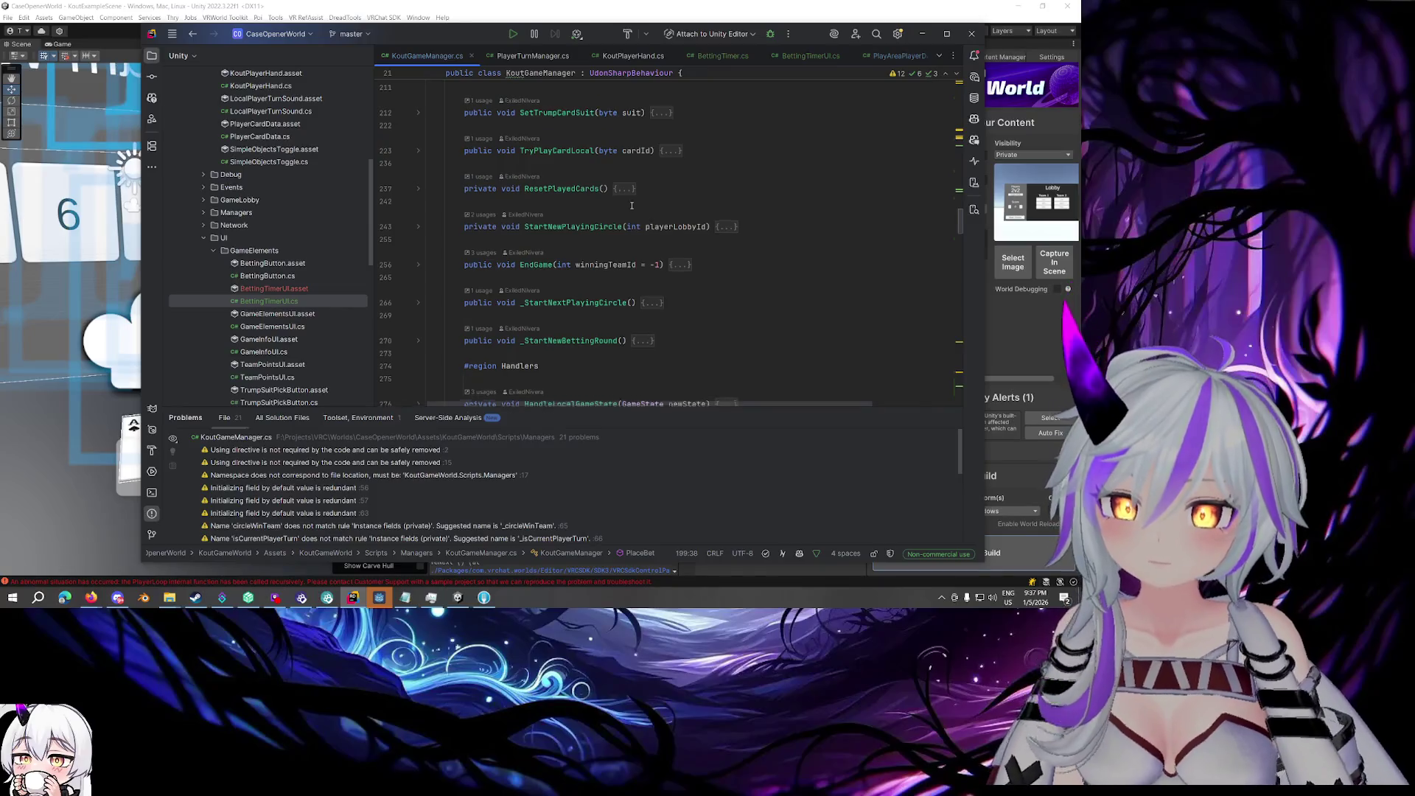
{"action": "scroll", "coordinate": [631, 206], "scroll_direction": "down", "scroll_amount": 2}
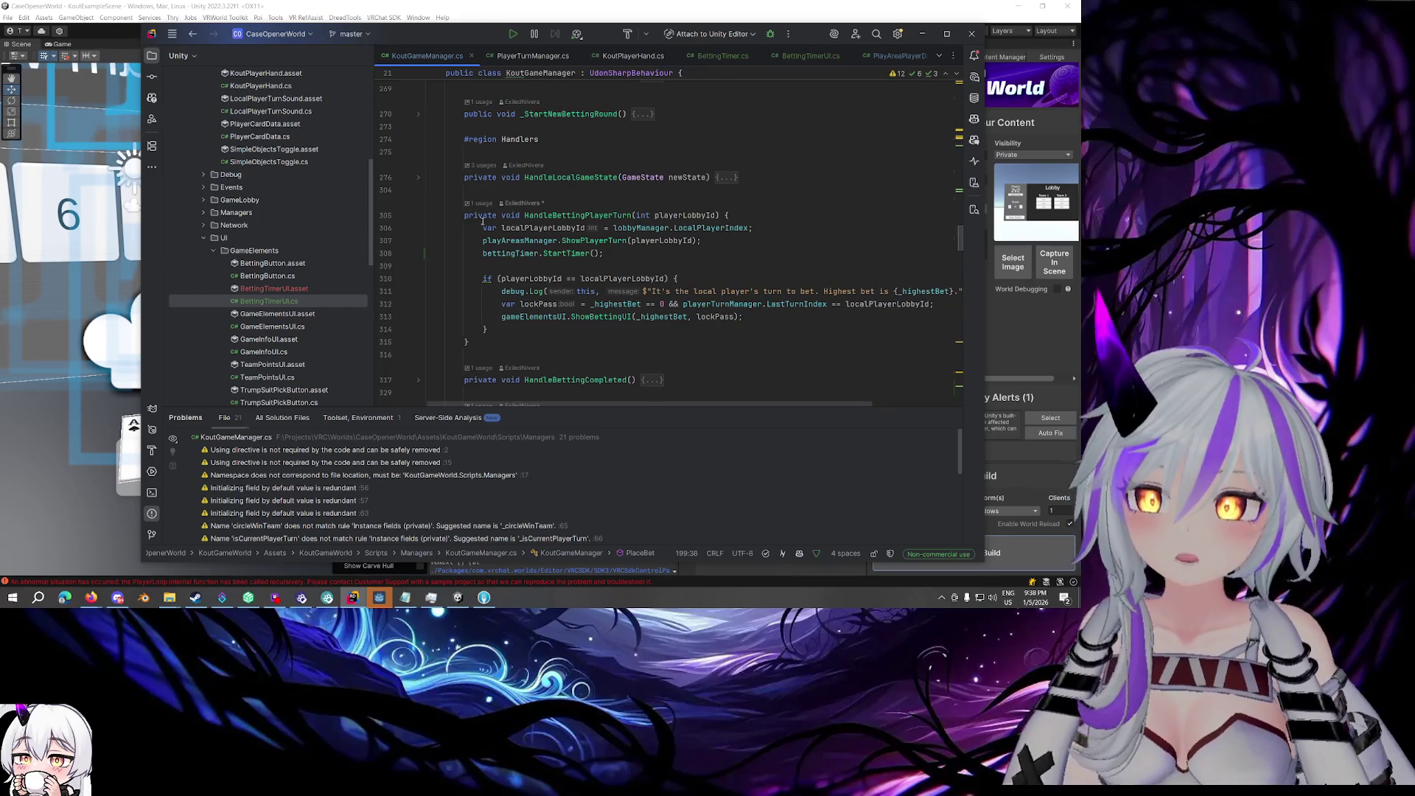
- Fold the HandleBettingPlayerTurn body in KoutGameManager.cs, then place the caret on OnRoundStarted
{"action": "left_click", "coordinate": [418, 215]}
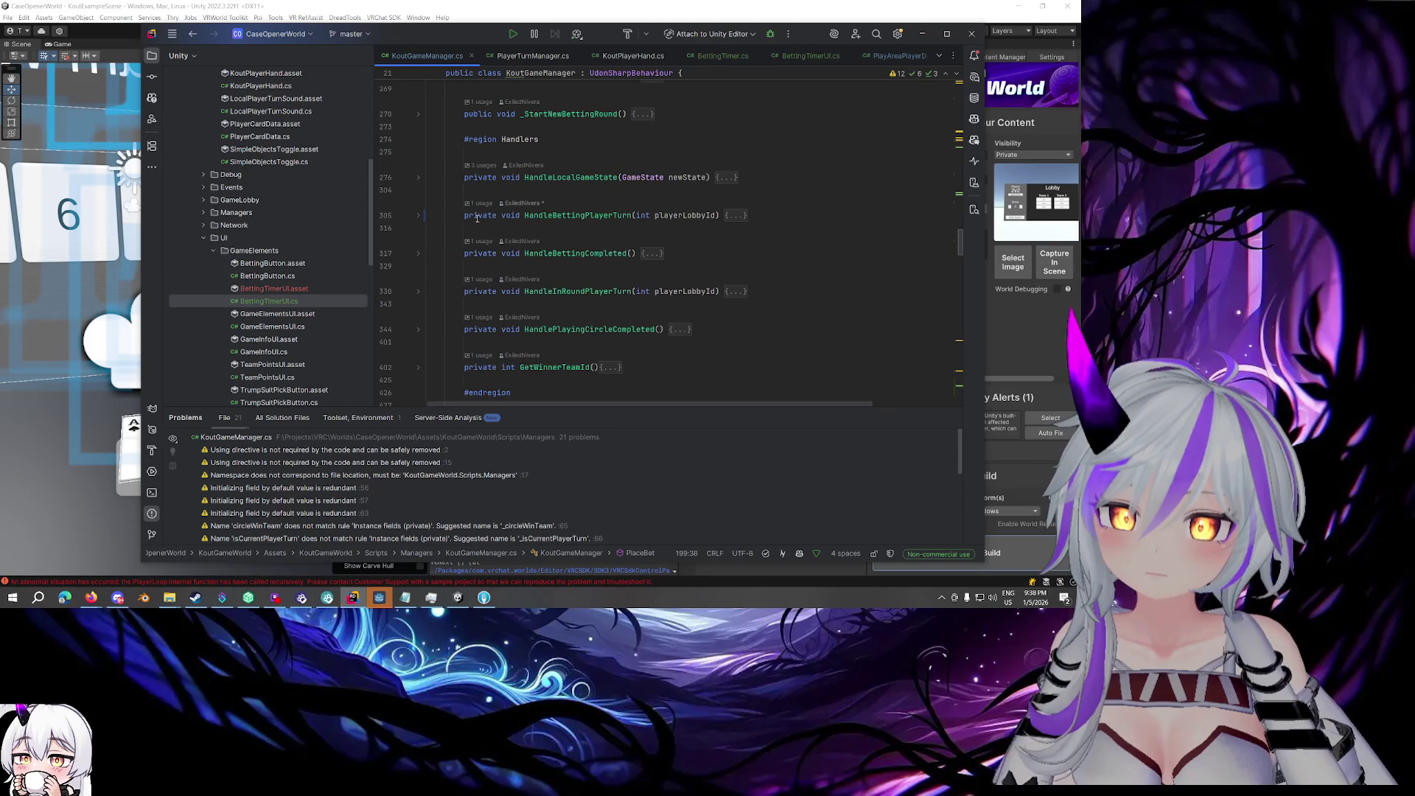
{"action": "scroll", "coordinate": [477, 218], "scroll_direction": "up", "scroll_amount": 10}
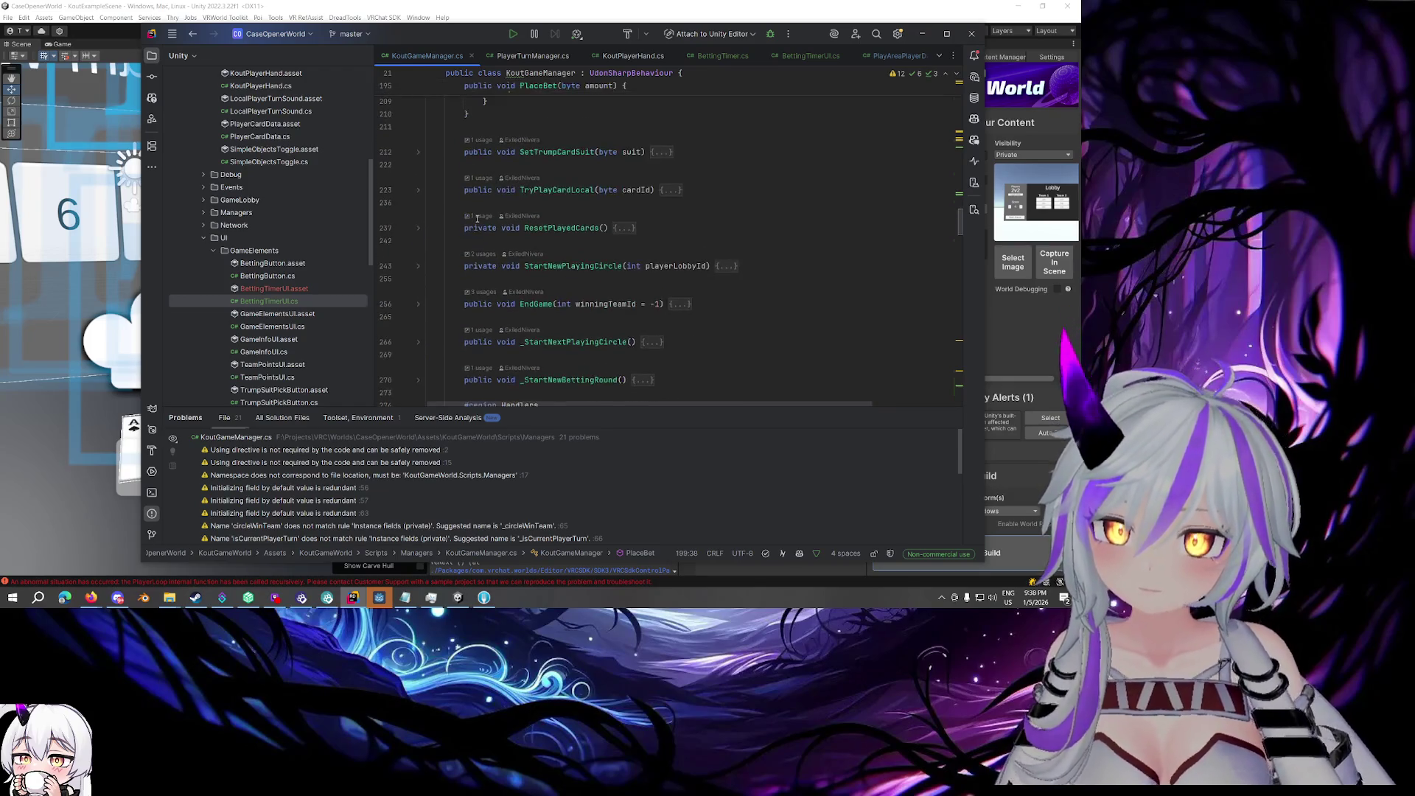
{"action": "scroll", "coordinate": [476, 218], "scroll_direction": "up", "scroll_amount": 4}
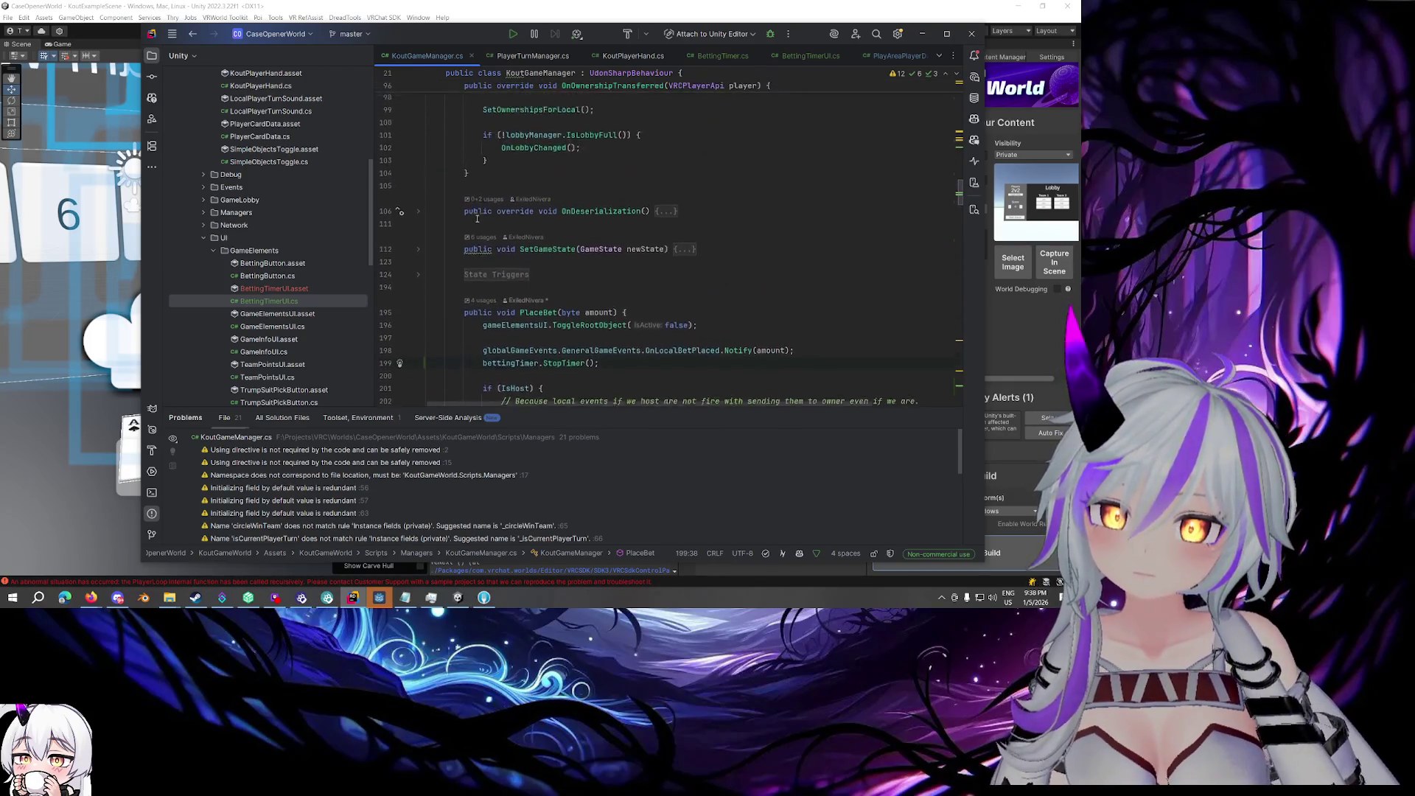
{"action": "scroll", "coordinate": [476, 218], "scroll_direction": "down", "scroll_amount": 4}
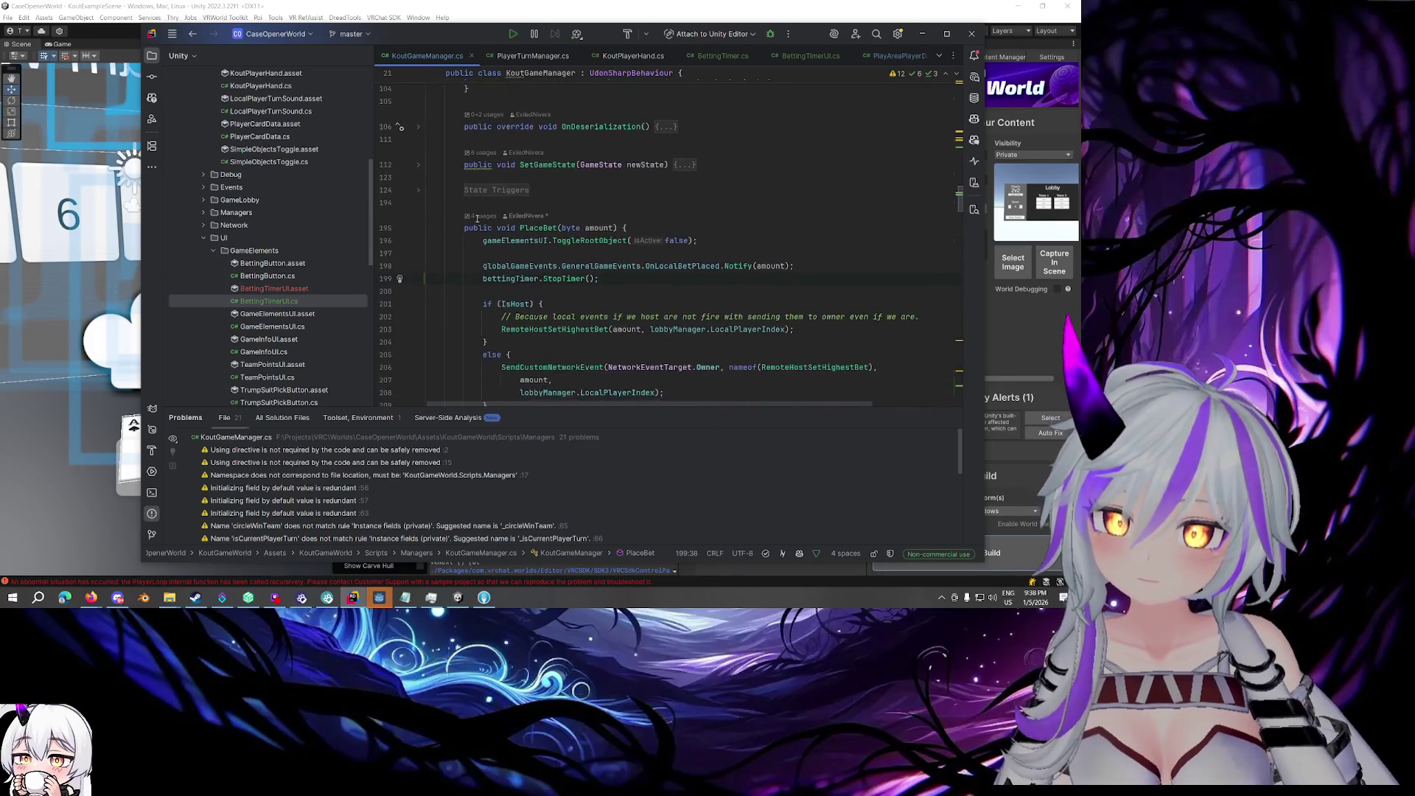
{"action": "scroll", "coordinate": [477, 218], "scroll_direction": "up", "scroll_amount": 15}
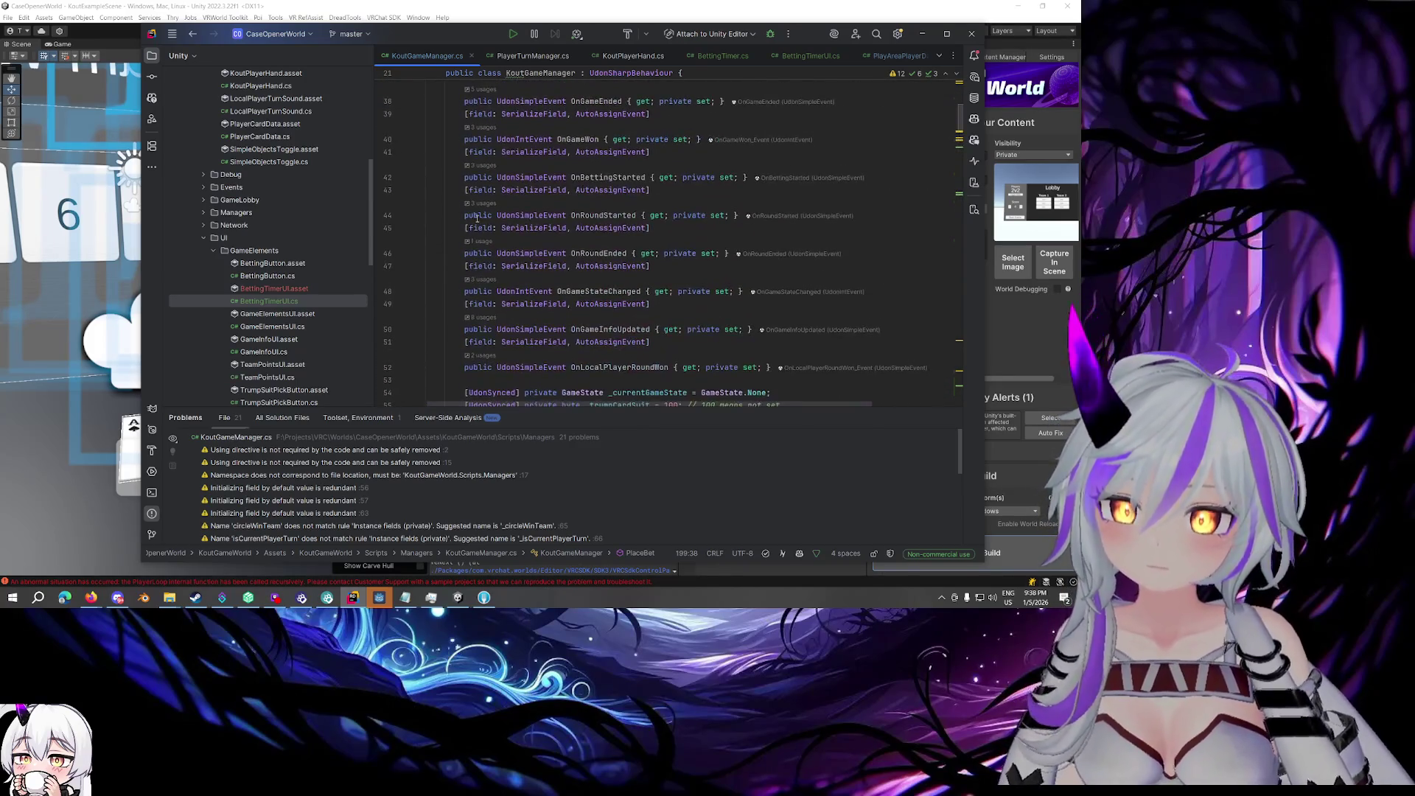
{"action": "left_click", "coordinate": [594, 218]}
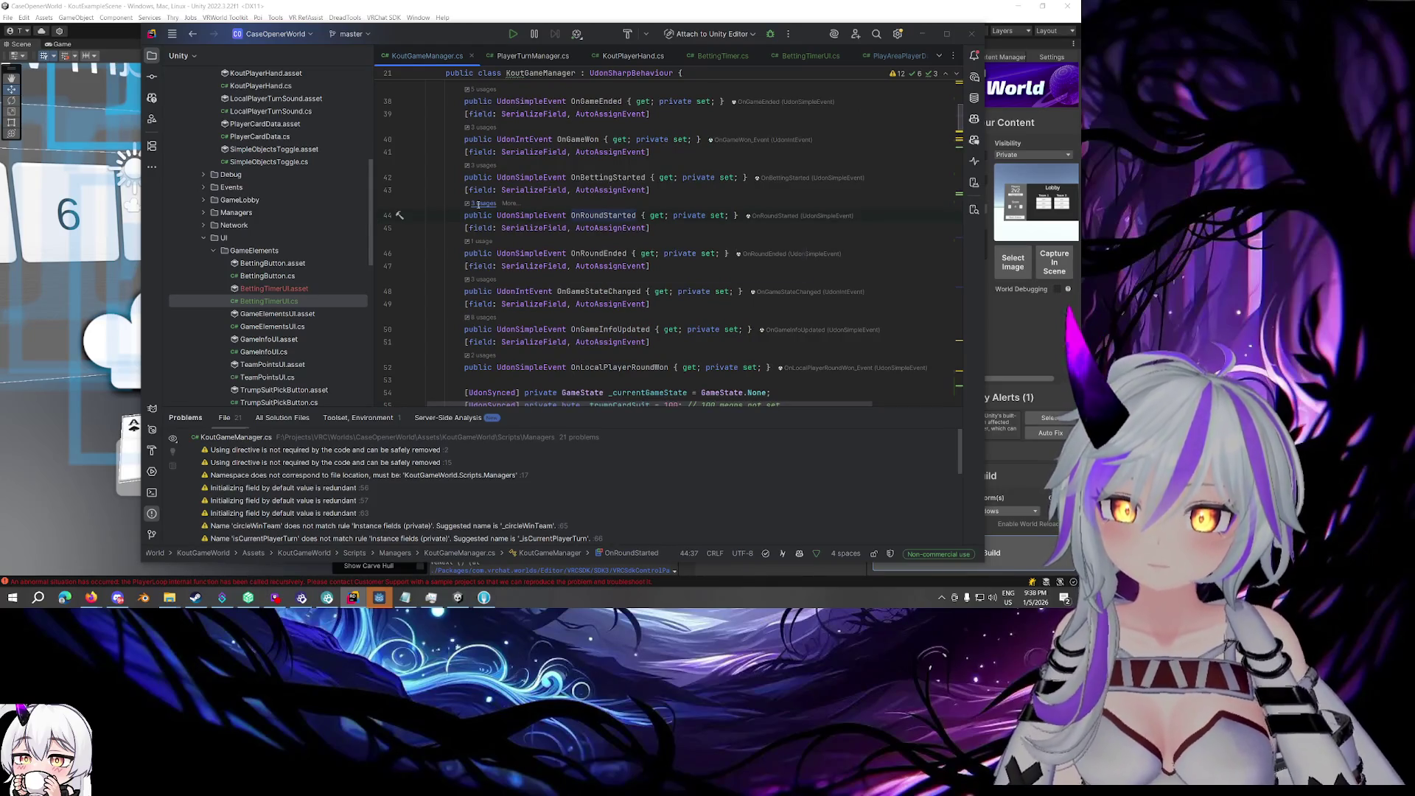
- Find usages of OnRoundStarted, jump to its line 457 call, and check RemoteRoundStarted's callers
{"action": "key", "text": "ctrl+alt+F7"}
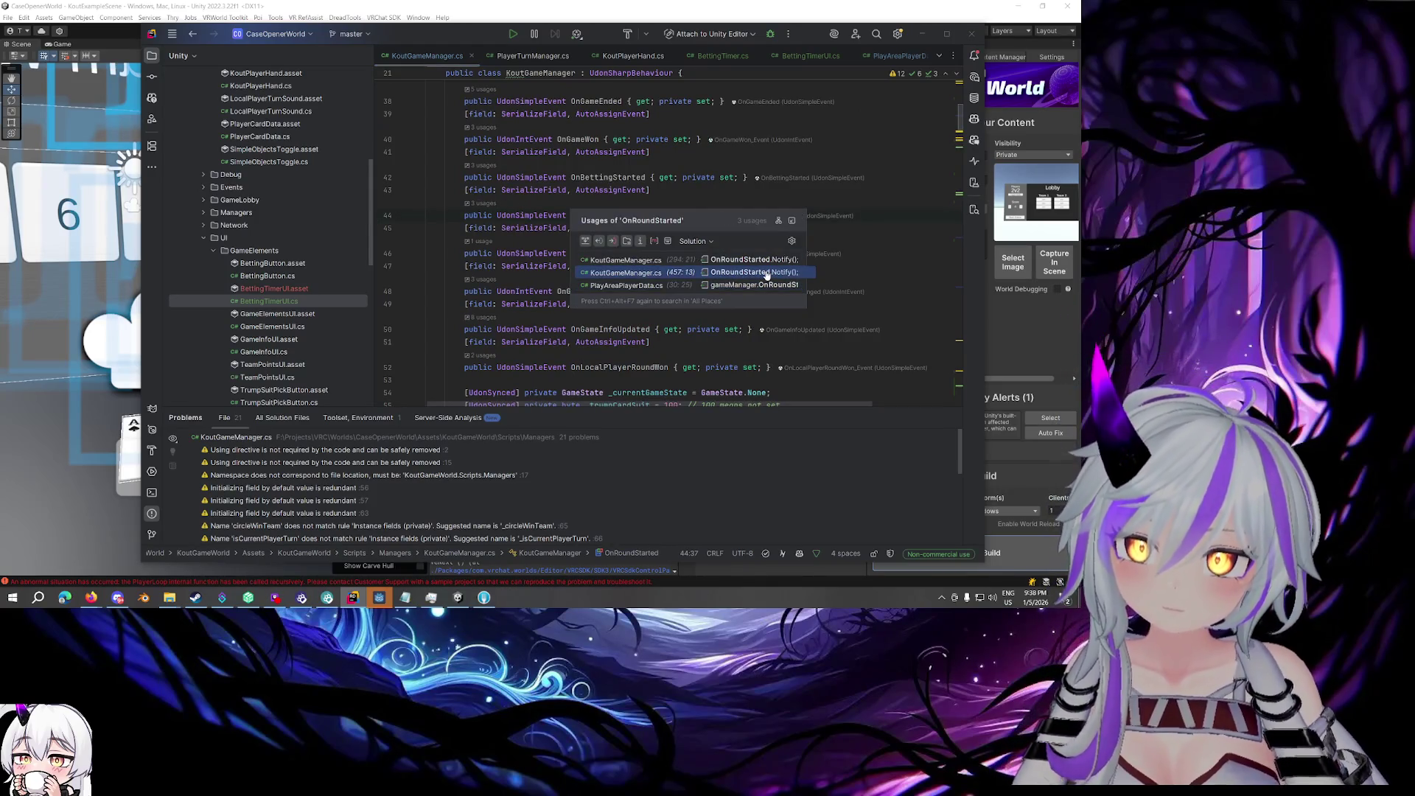
{"action": "left_click", "coordinate": [766, 273]}
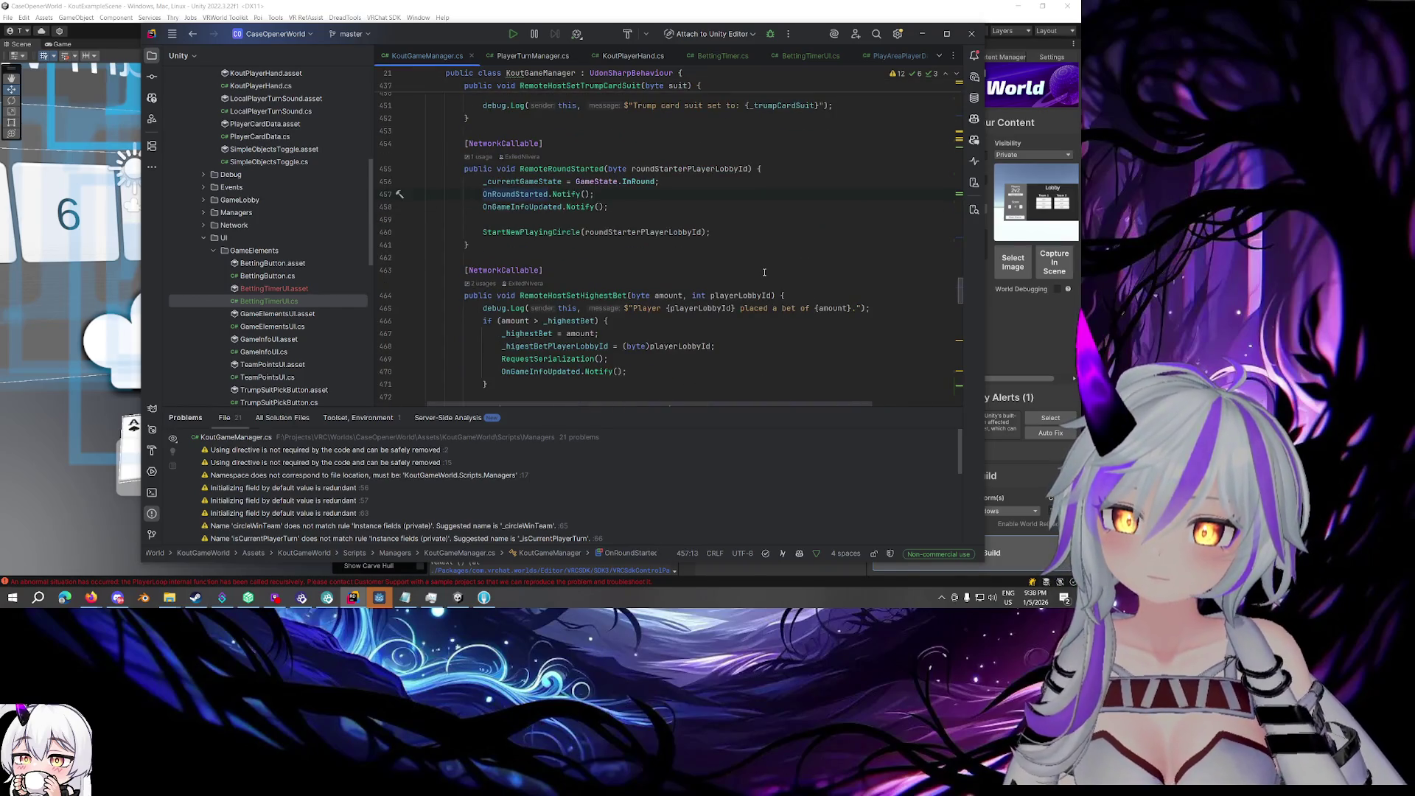
{"action": "left_click", "coordinate": [580, 168]}
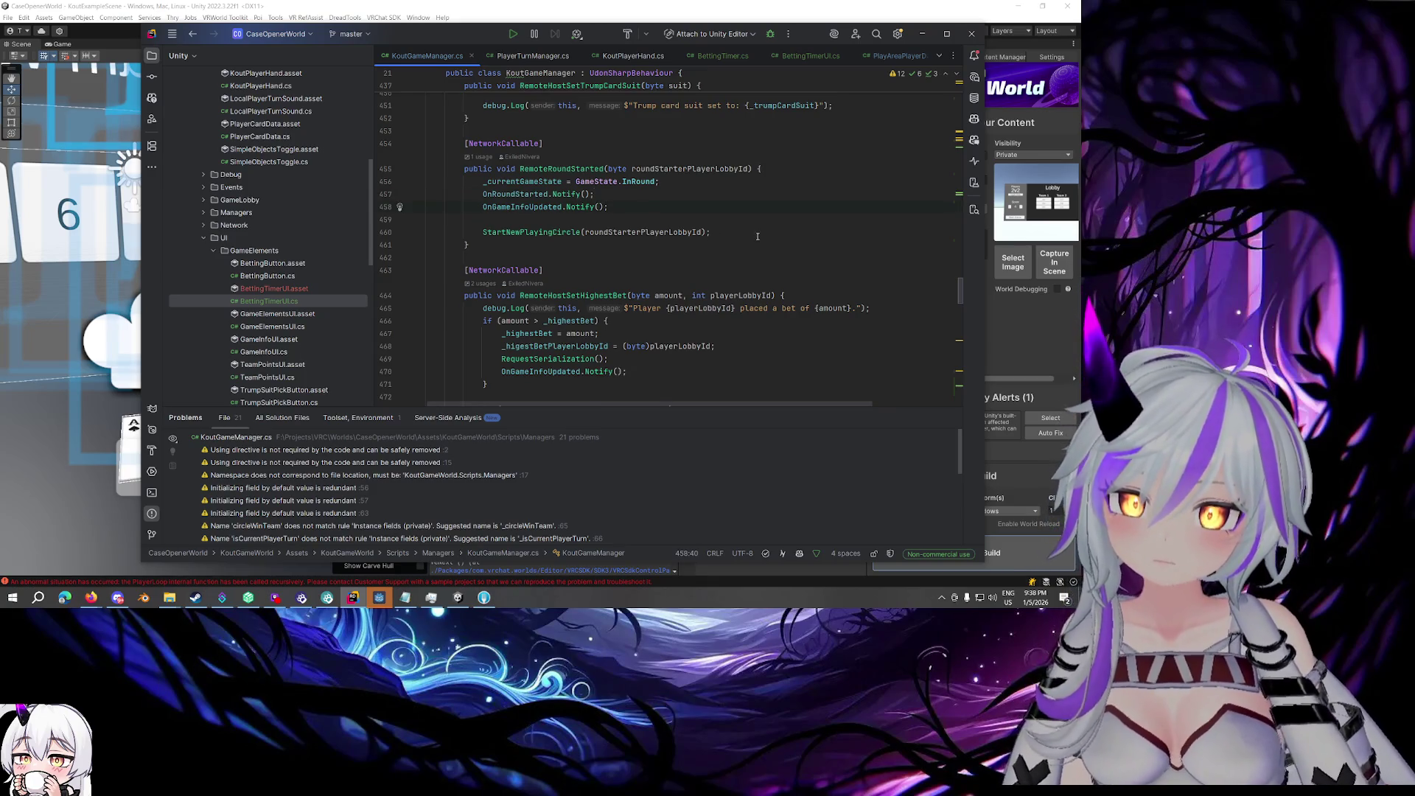
{"action": "left_click", "coordinate": [606, 169]}
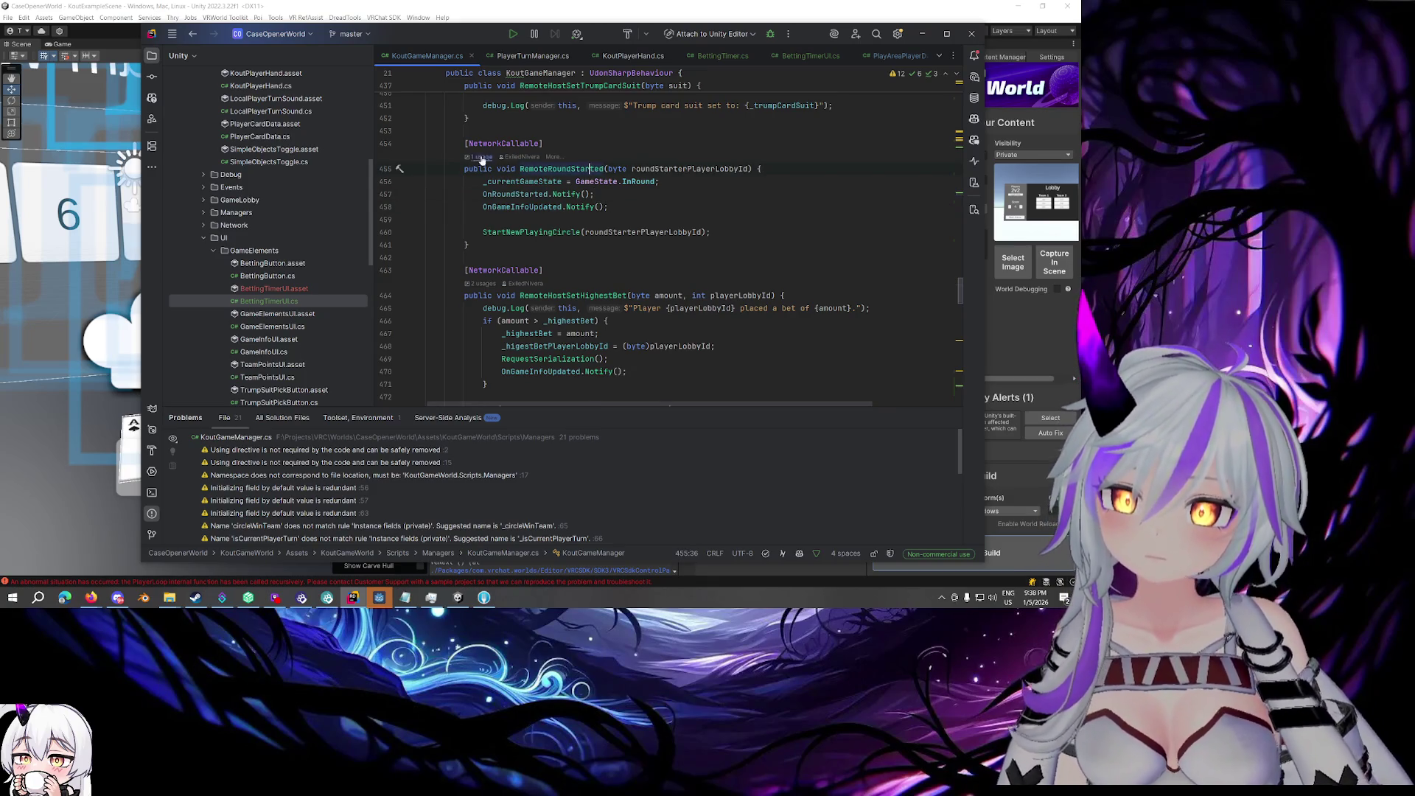
{"action": "left_click", "coordinate": [479, 157]}
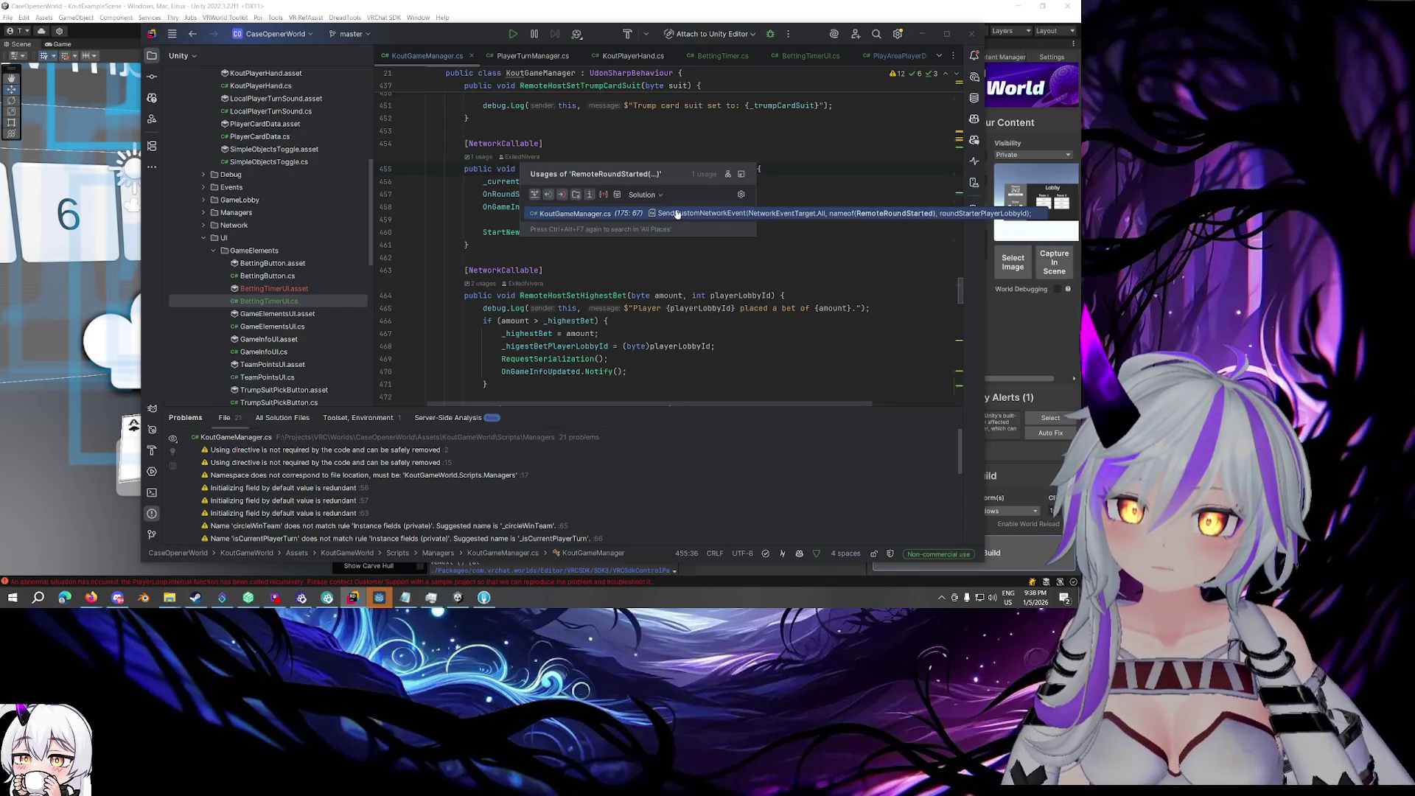
{"action": "left_click", "coordinate": [802, 180]}
- Rerun Find Usages on the OnRoundStarted event and open its call in HandleLocalGameState
{"action": "left_click_drag", "start_coordinate": [956, 297], "coordinate": [957, 92]}
{"action": "scroll", "coordinate": [700, 206], "scroll_direction": "down", "scroll_amount": 3}
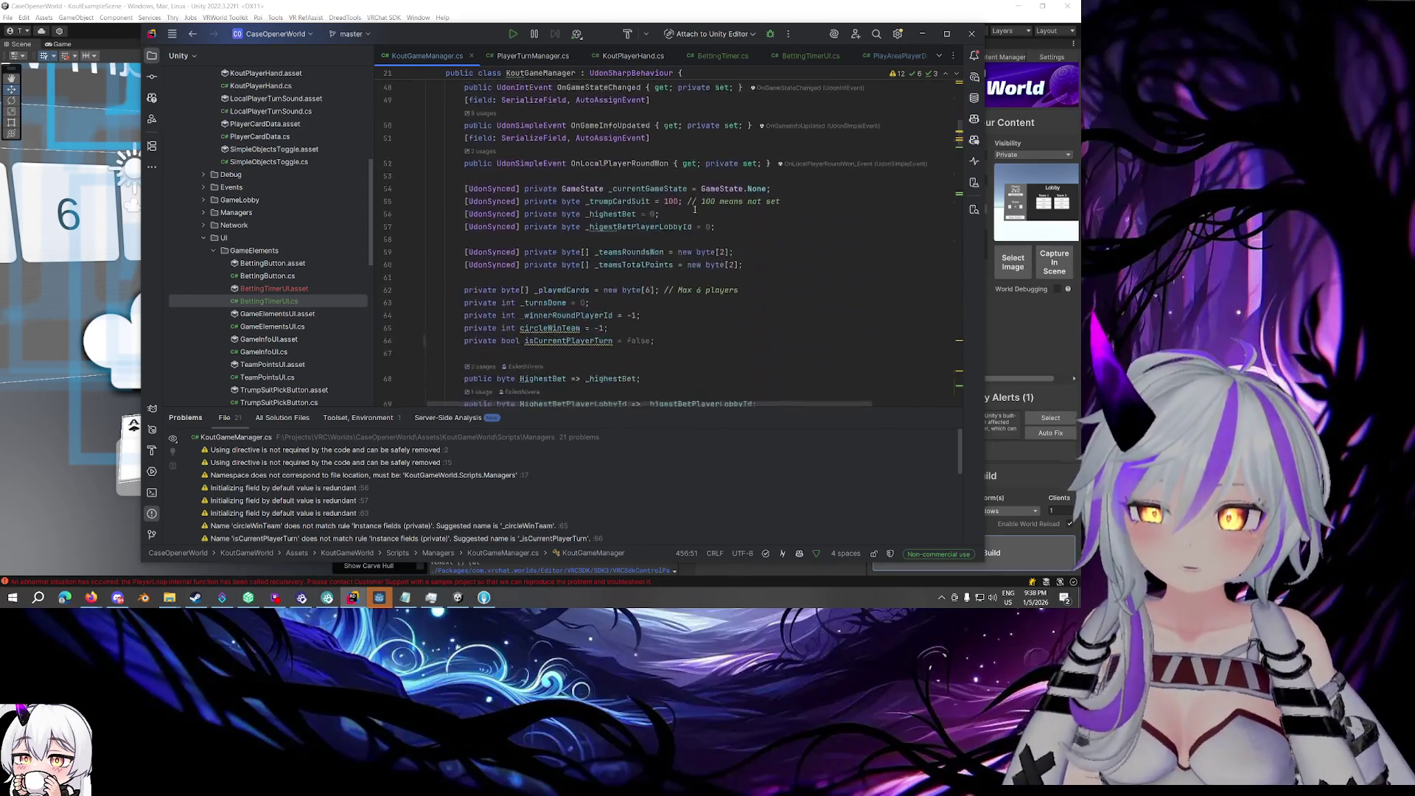
{"action": "scroll", "coordinate": [686, 209], "scroll_direction": "up", "scroll_amount": 5}
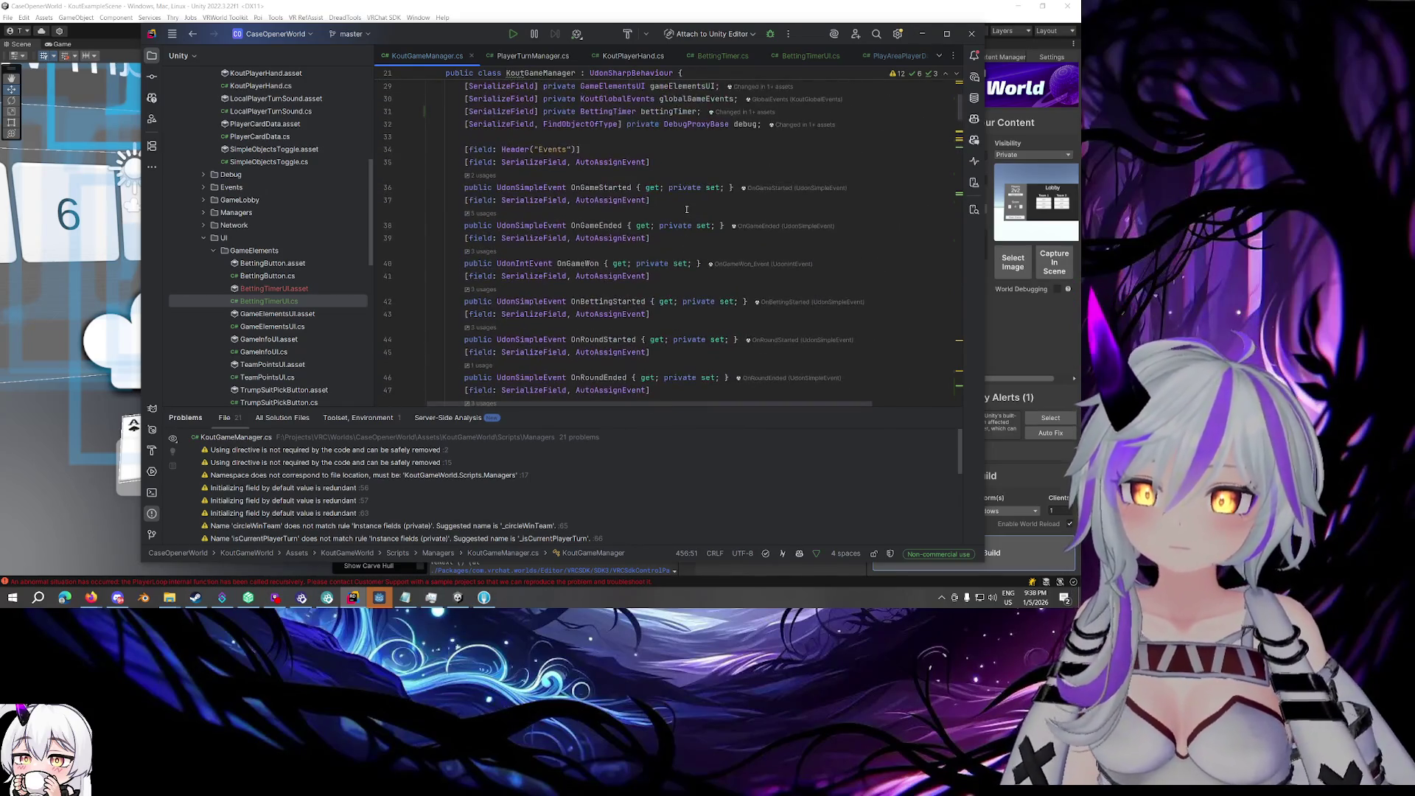
{"action": "scroll", "coordinate": [686, 209], "scroll_direction": "down", "scroll_amount": 3}
{"action": "left_click", "coordinate": [613, 226]}
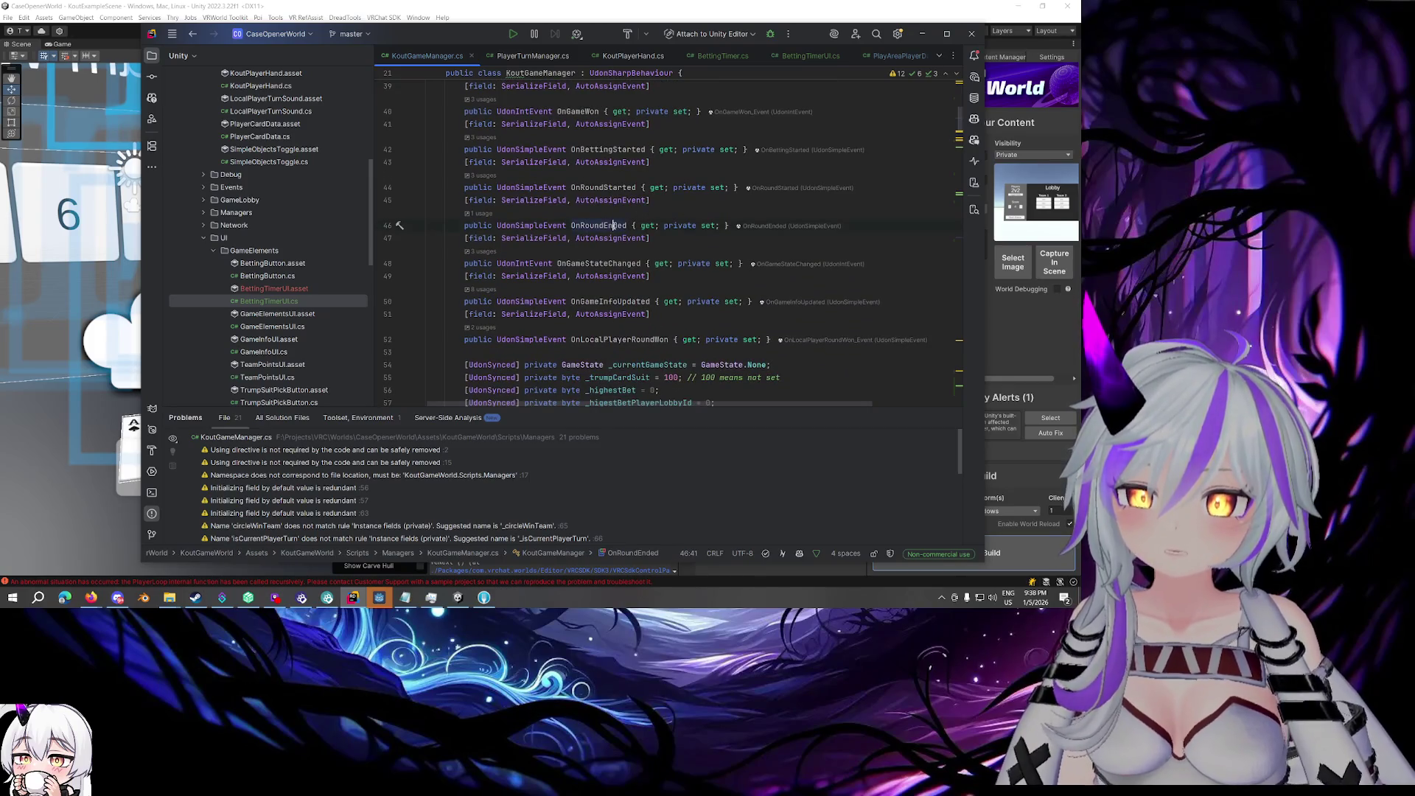
{"action": "left_click", "coordinate": [609, 189]}
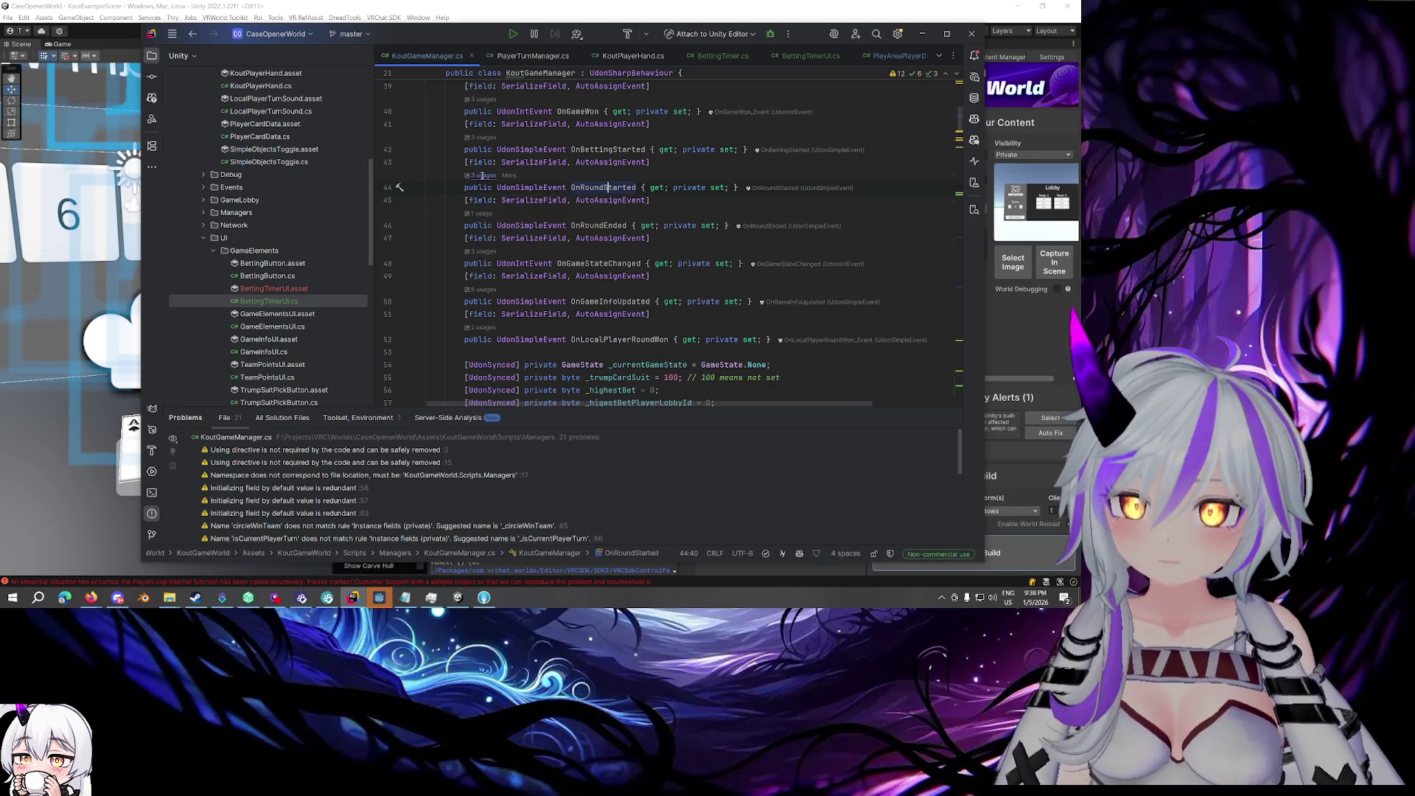
{"action": "key", "text": "ctrl+alt+F7"}
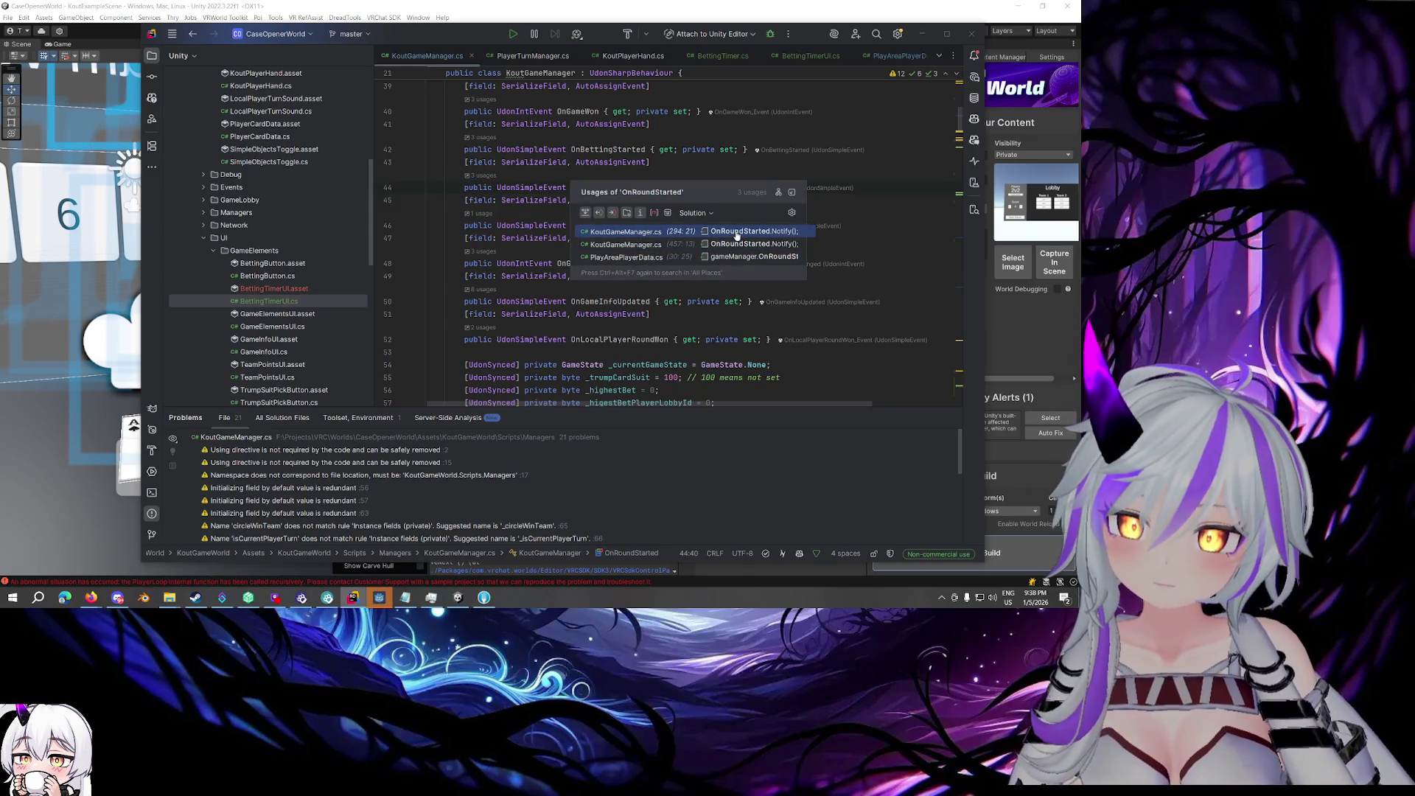
{"action": "left_click", "coordinate": [736, 233]}
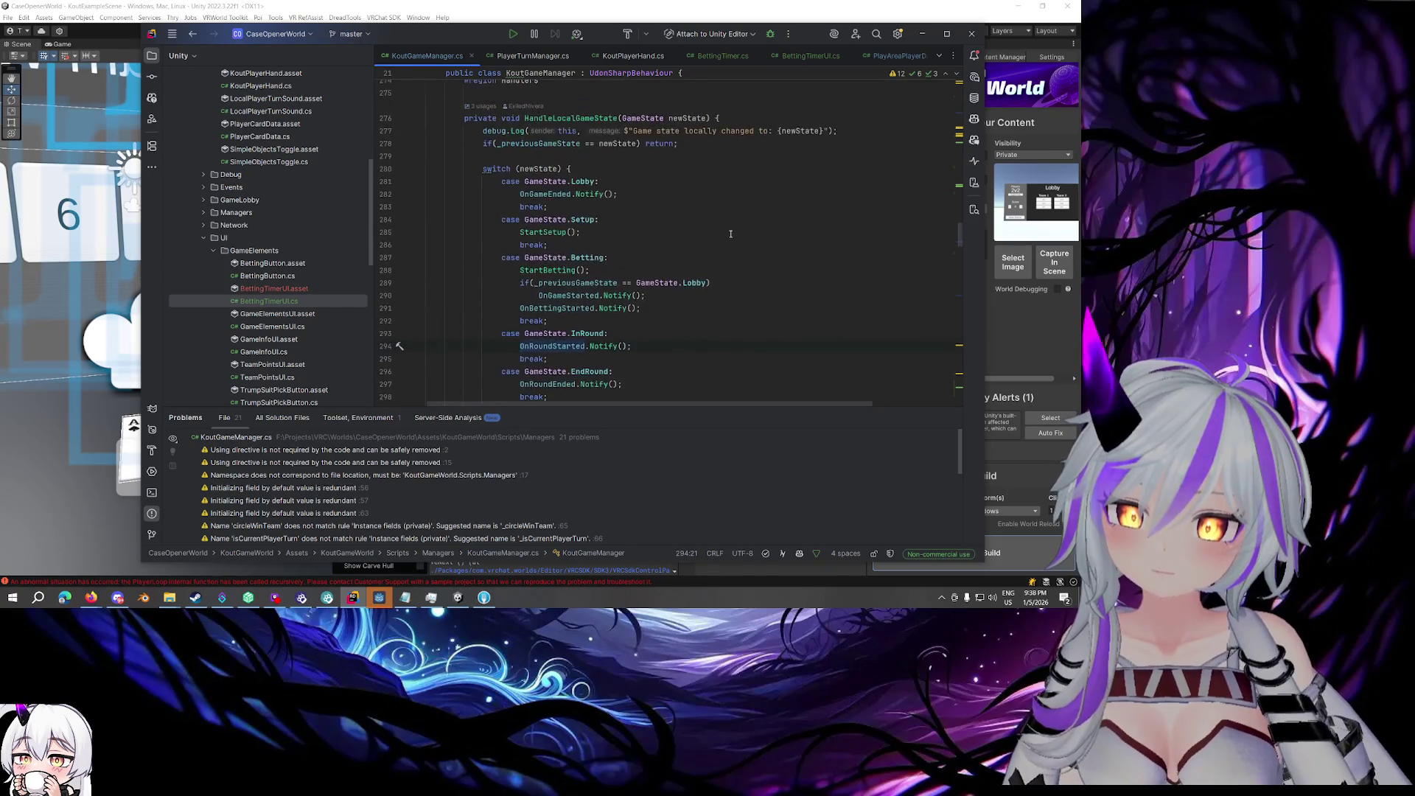
- Add bettingTimer.StopTimer(); on a new line after OnRoundStarted.Notify() at line 294
{"action": "scroll", "coordinate": [696, 224], "scroll_direction": "up", "scroll_amount": 2}
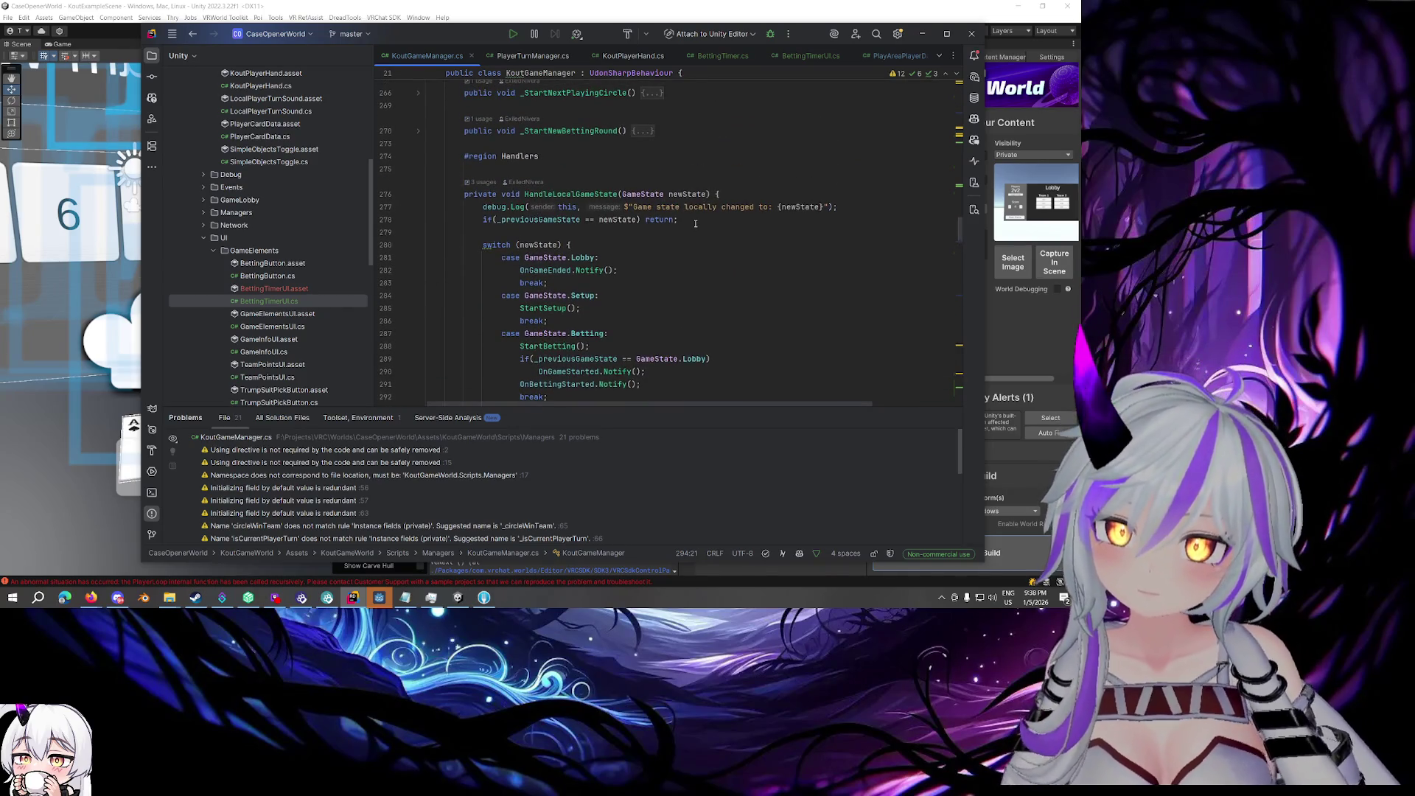
{"action": "scroll", "coordinate": [695, 223], "scroll_direction": "down", "scroll_amount": 4}
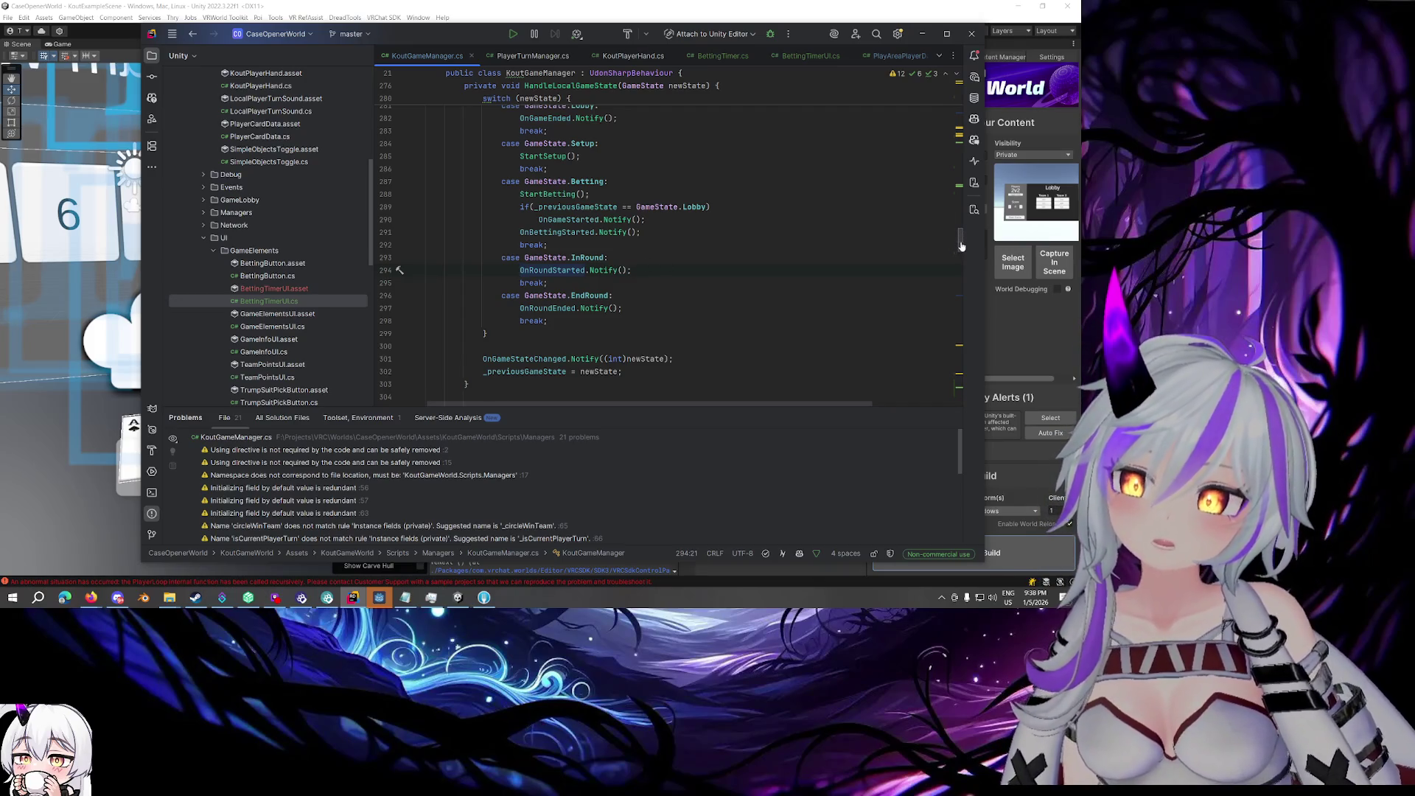
{"action": "left_click", "coordinate": [720, 272]}
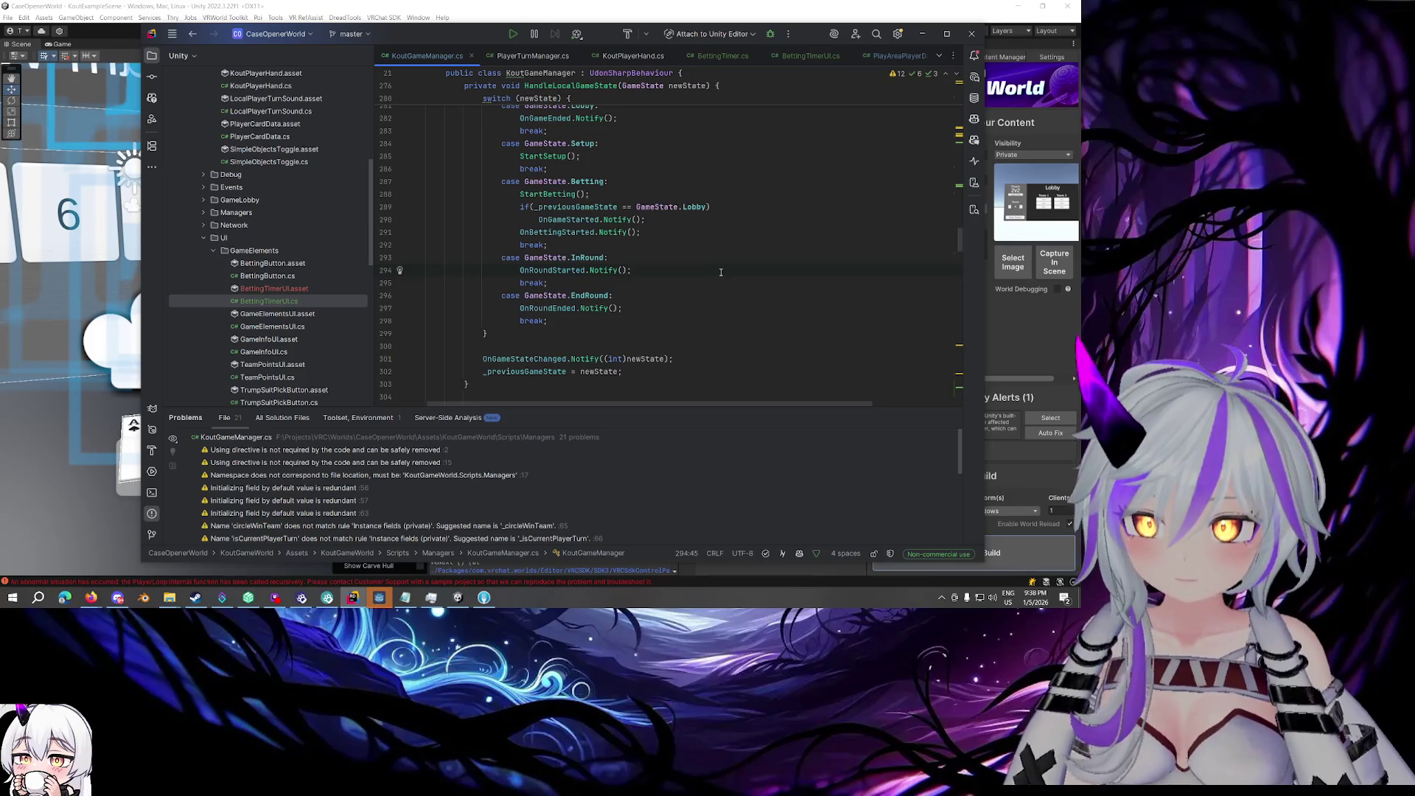
{"action": "key", "text": "Return"}
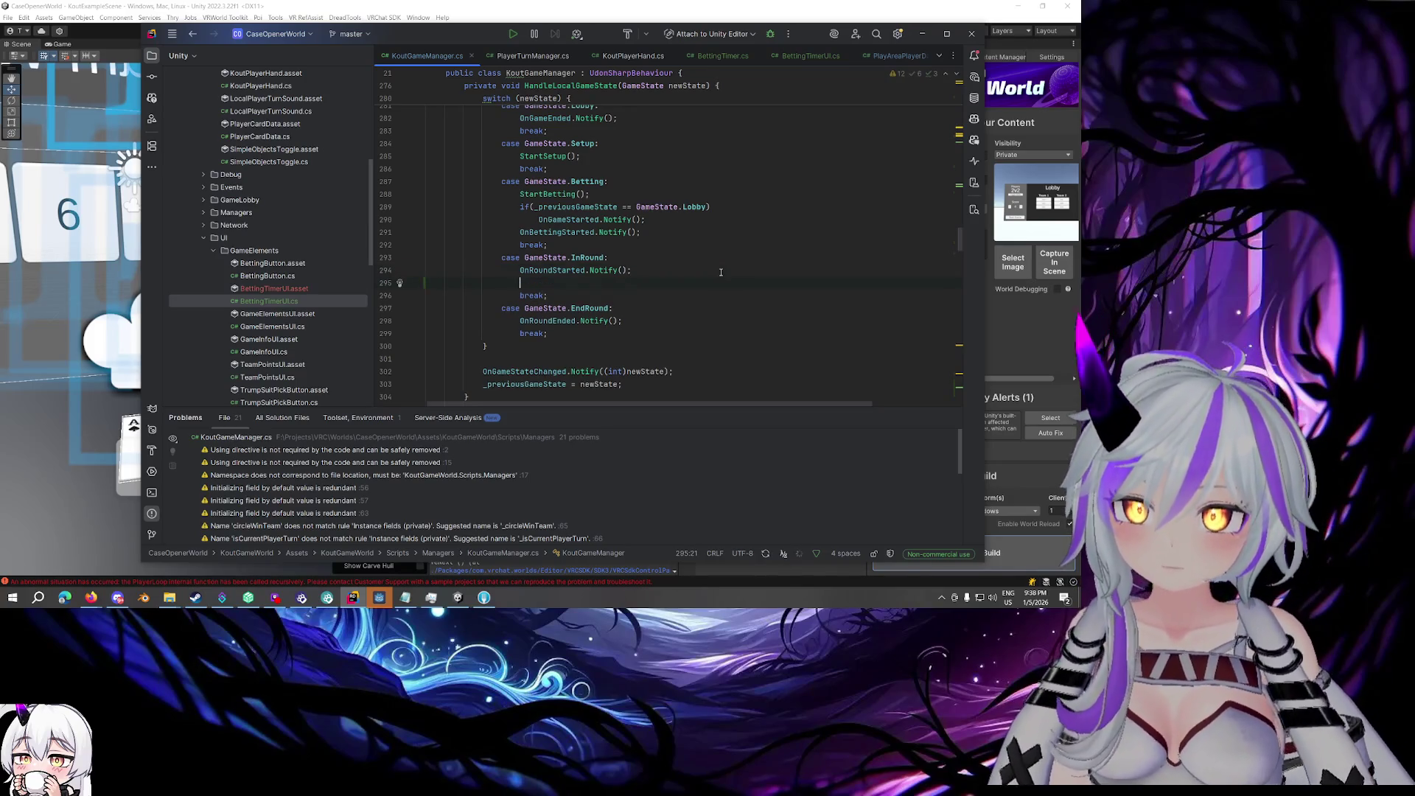
{"action": "type", "text": "Be"}
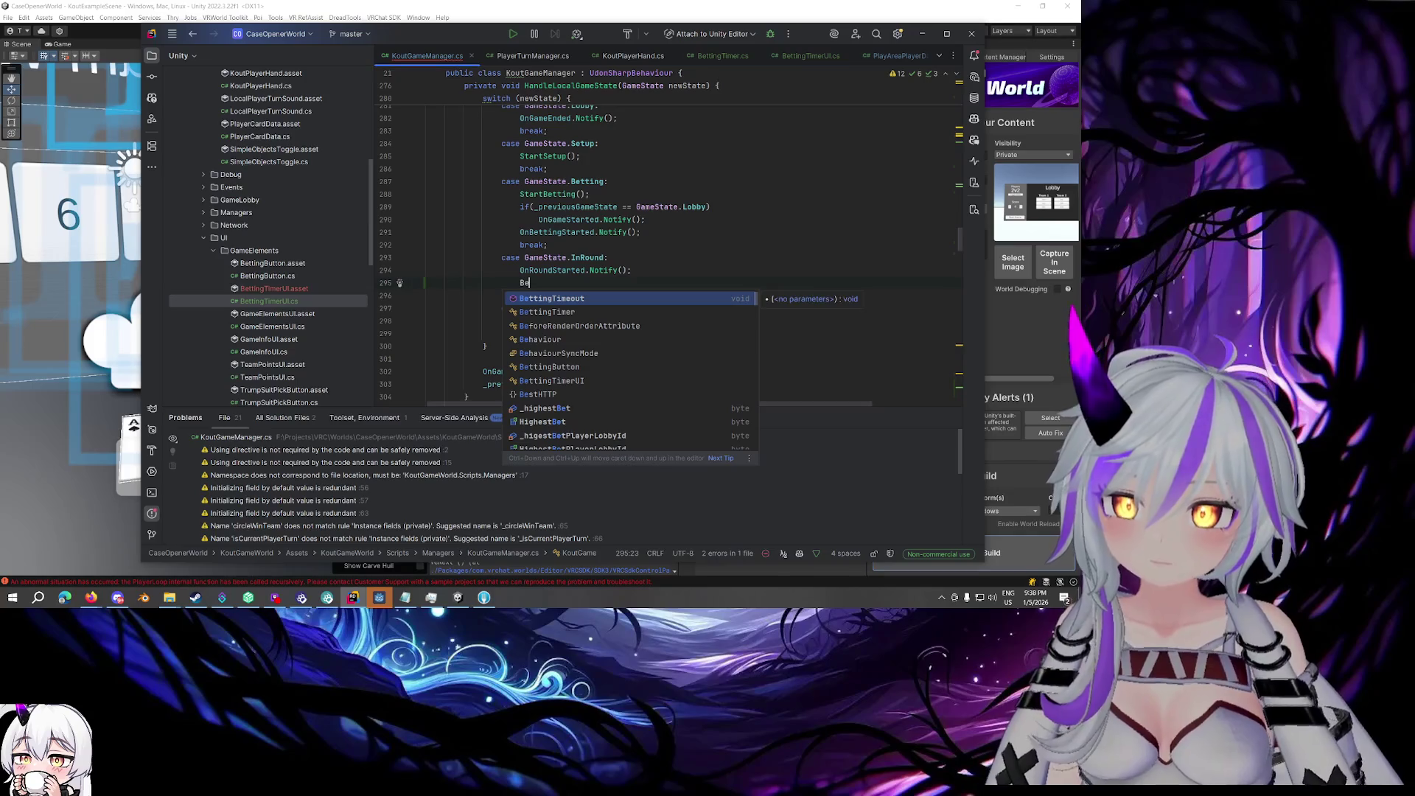
{"action": "key", "text": "BackSpace"}
{"action": "key", "text": "BackSpace"}
{"action": "type", "text": "bettingTimer.S"}
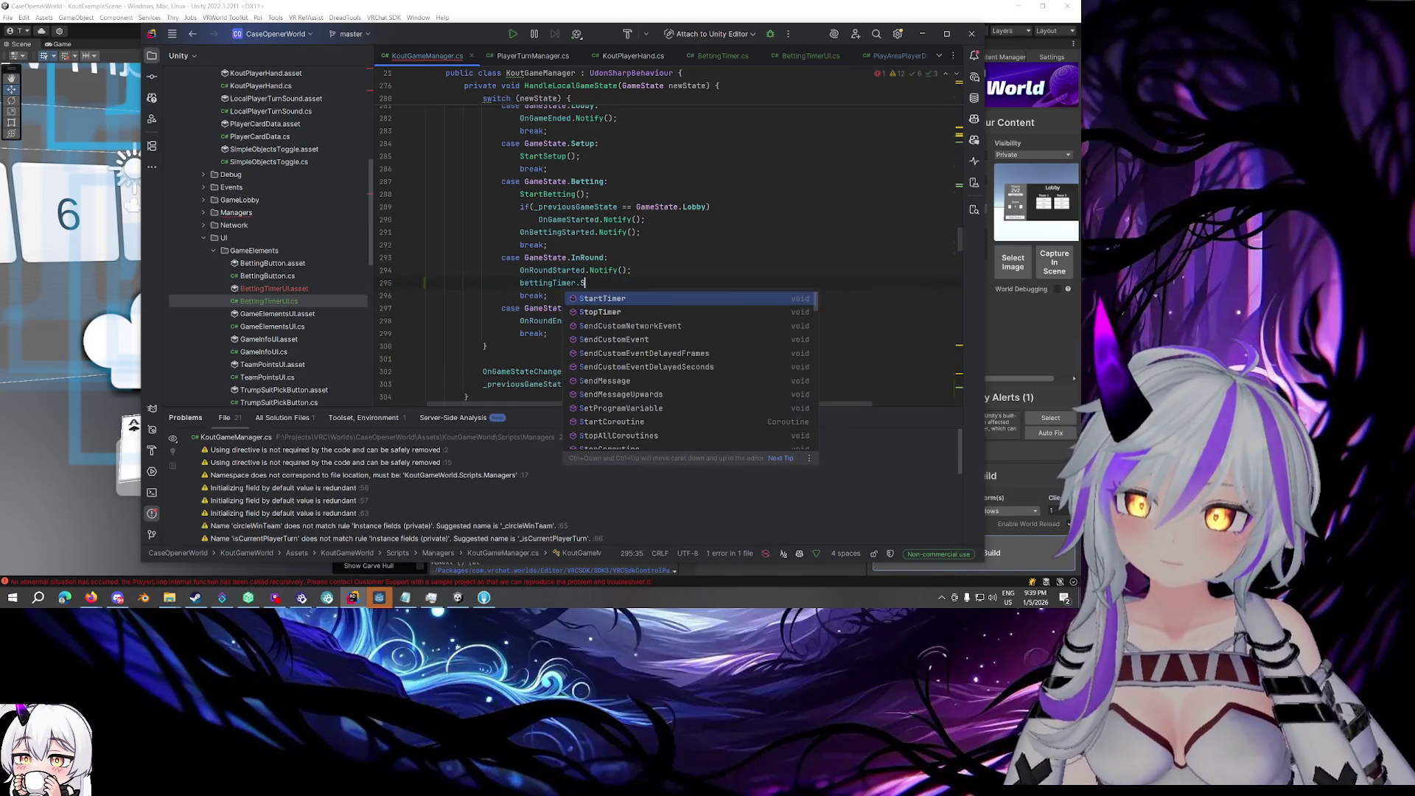
{"action": "key", "text": "Return"}
{"action": "type", "text": ";"}
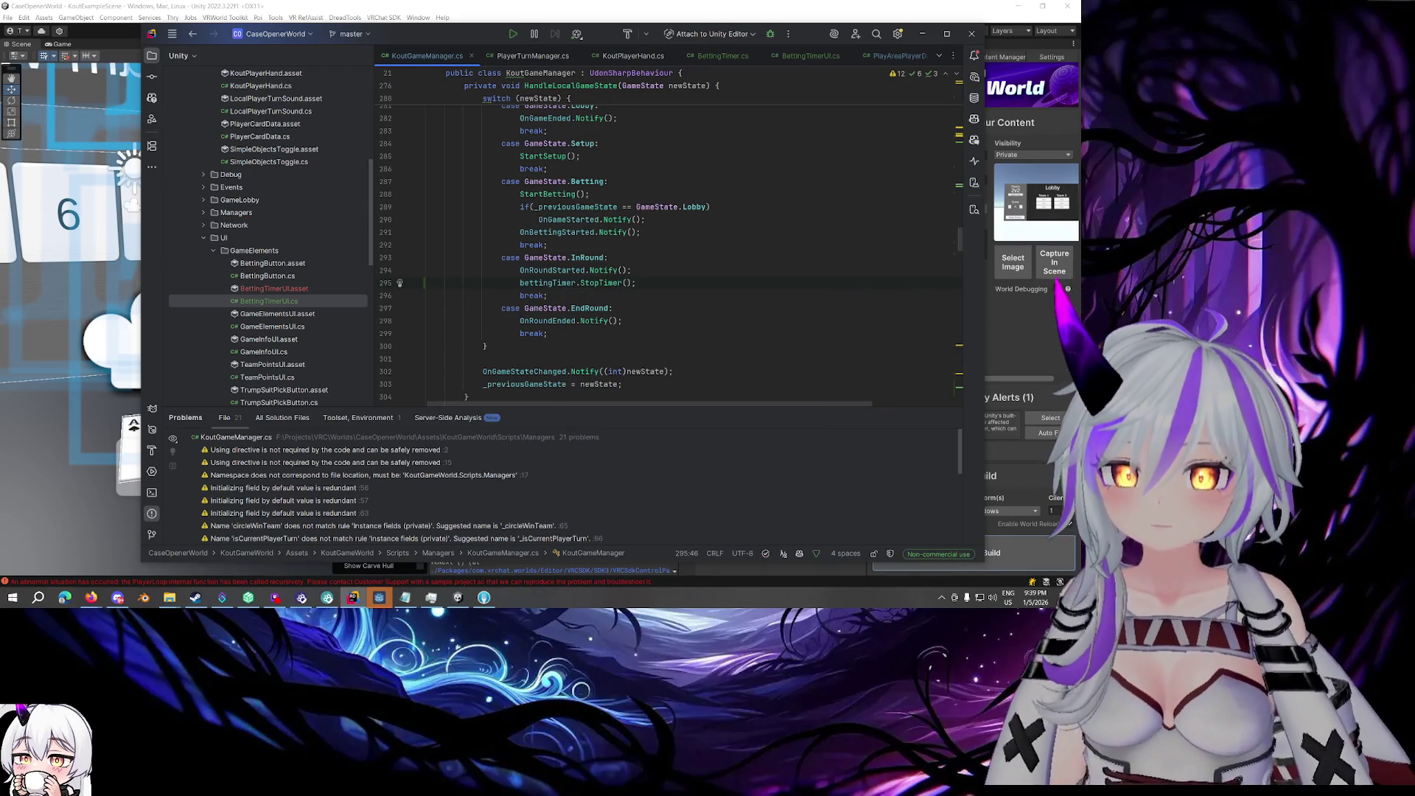
{"action": "key", "text": "shift+Home"}
{"action": "scroll", "coordinate": [728, 263], "scroll_direction": "up", "scroll_amount": 20}
- Jump from OnRoundStarted's usages list to its Notify() call in RemoteRoundStarted
{"action": "scroll", "coordinate": [728, 263], "scroll_direction": "up", "scroll_amount": 10}
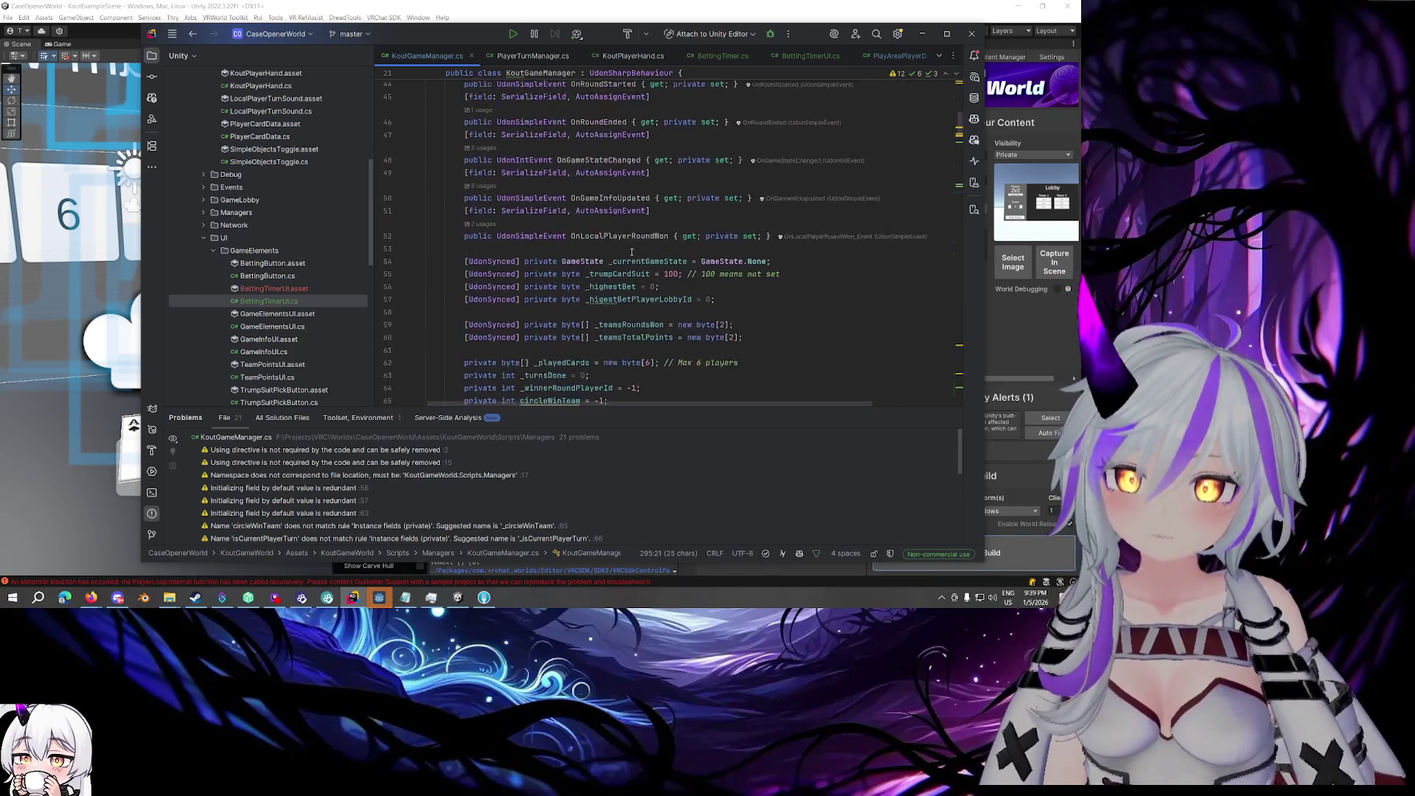
{"action": "scroll", "coordinate": [611, 236], "scroll_direction": "up", "scroll_amount": 2}
{"action": "left_click", "coordinate": [599, 161]}
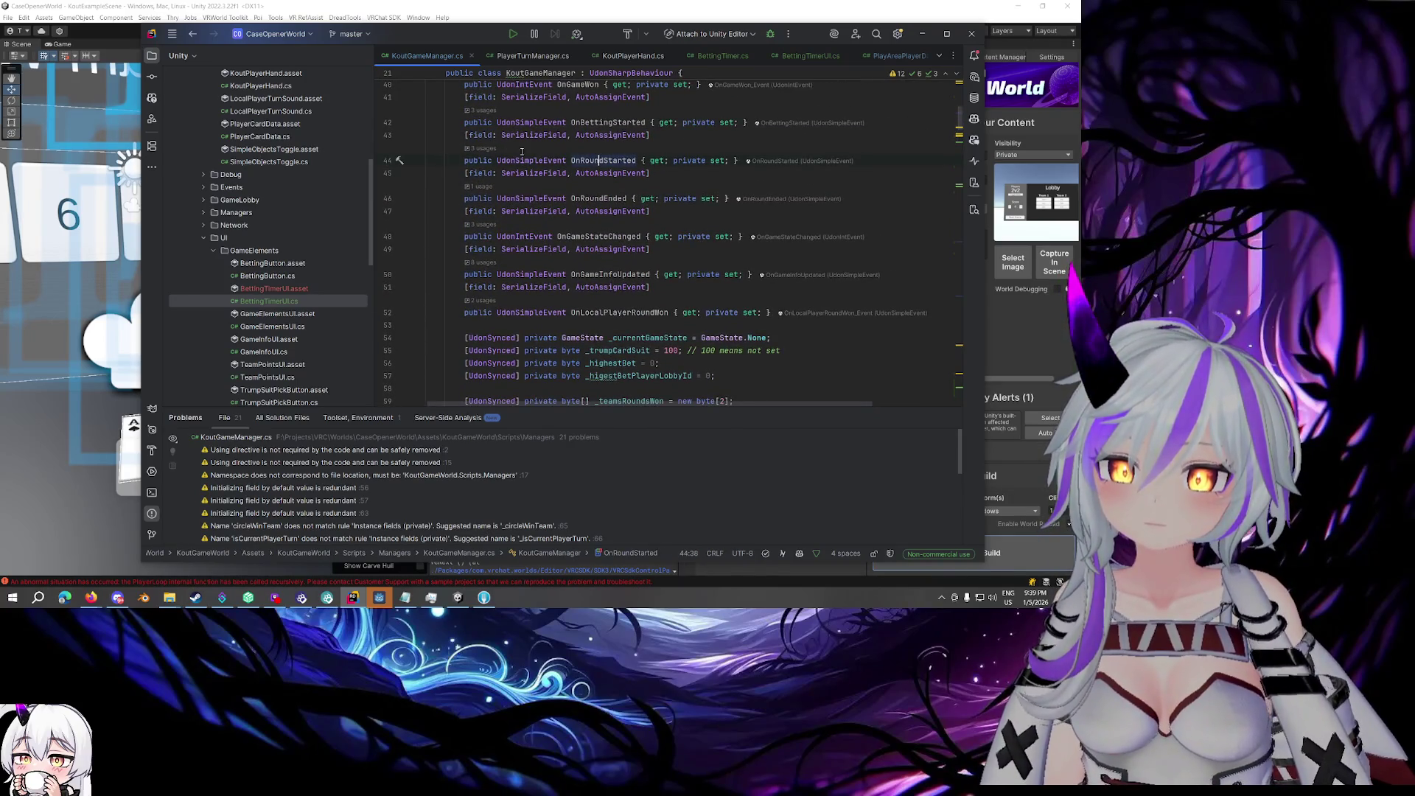
{"action": "left_click", "coordinate": [483, 148]}
{"action": "left_click", "coordinate": [692, 221]}
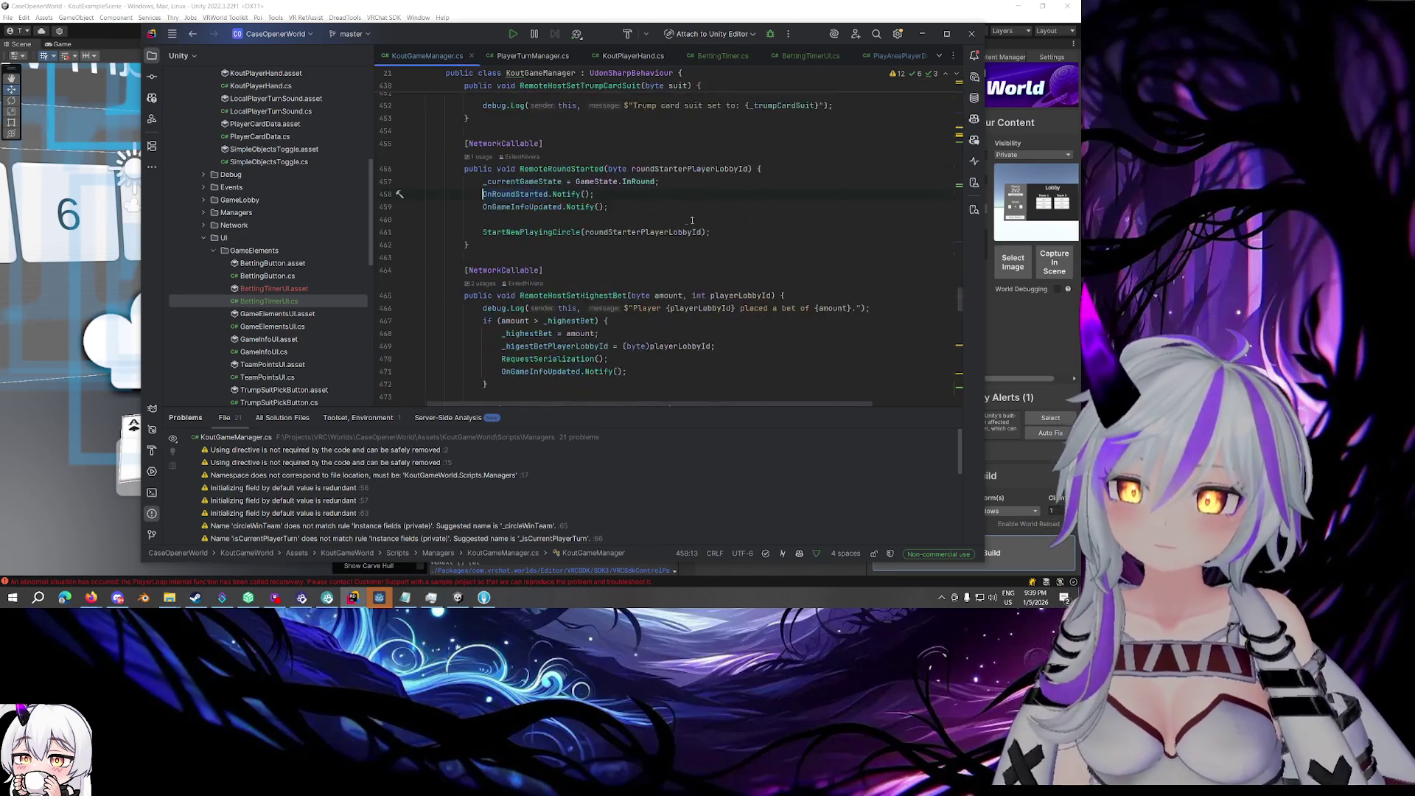
- Insert bettingTimer.StopTimer(); after the OnGameInfoUpdated.Notify() line 459
{"action": "left_click", "coordinate": [644, 211]}
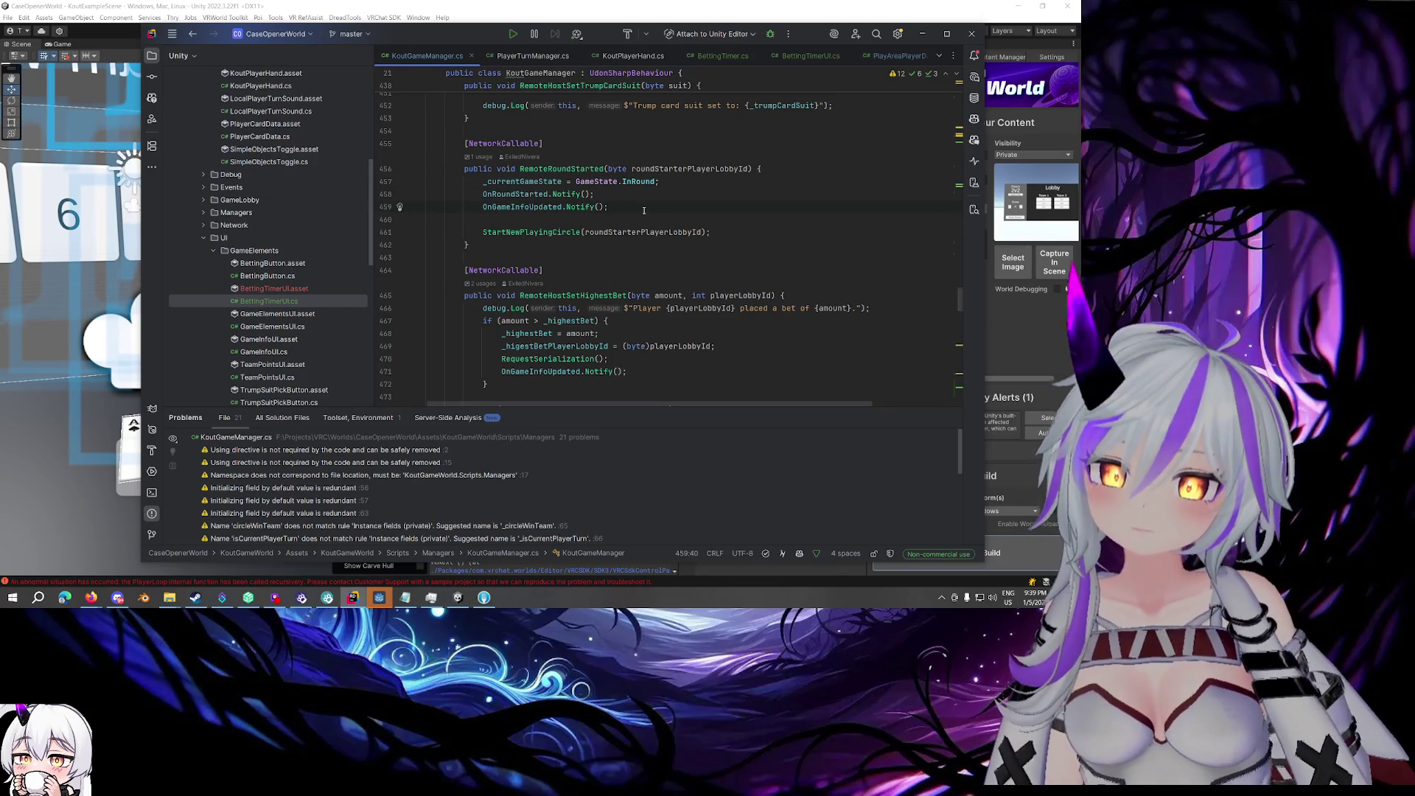
{"action": "key", "text": "Return"}
{"action": "type", "text": "bettingTimer.StopTimer();"}
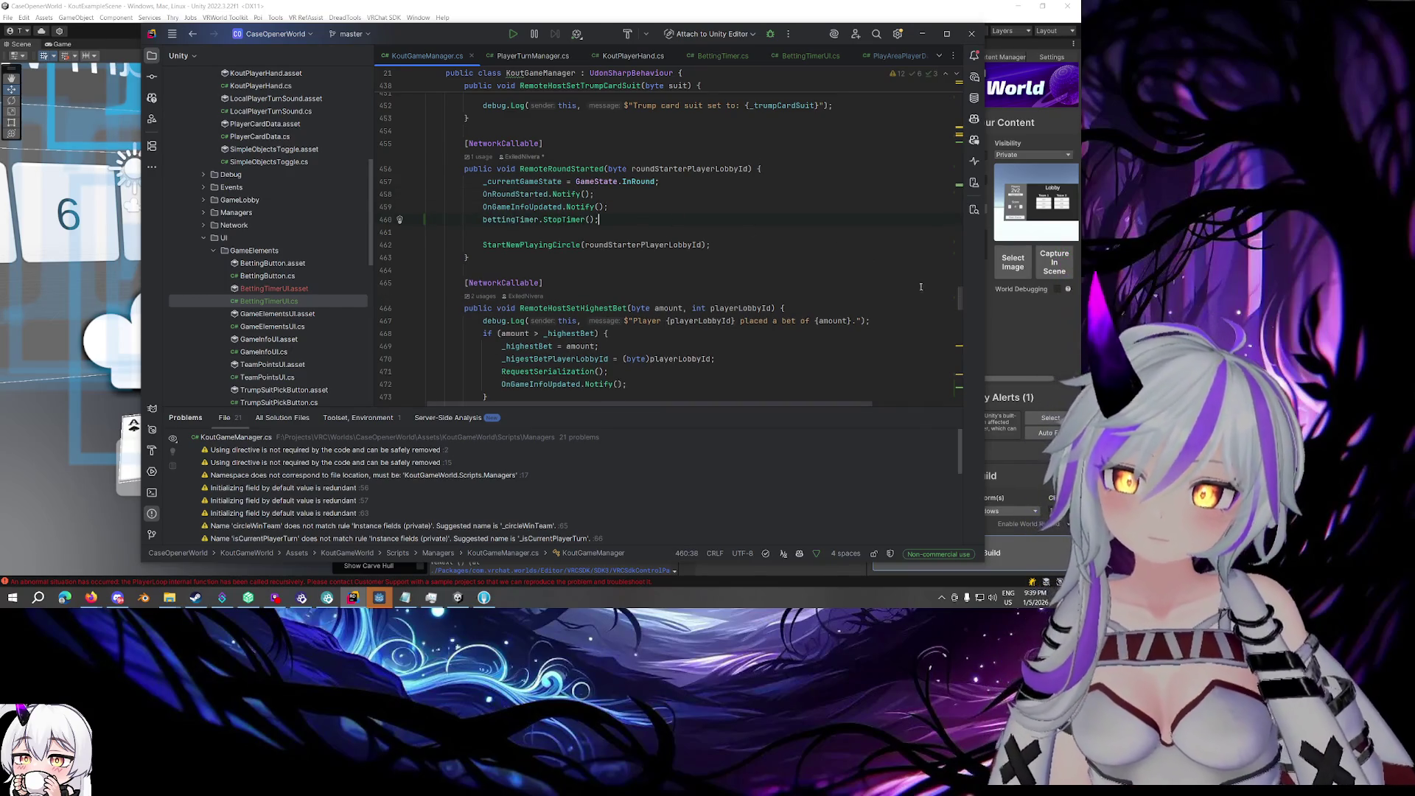
{"action": "left_click_drag", "start_coordinate": [960, 303], "coordinate": [733, 188]}
{"action": "scroll", "coordinate": [733, 188], "scroll_direction": "down", "scroll_amount": 10}
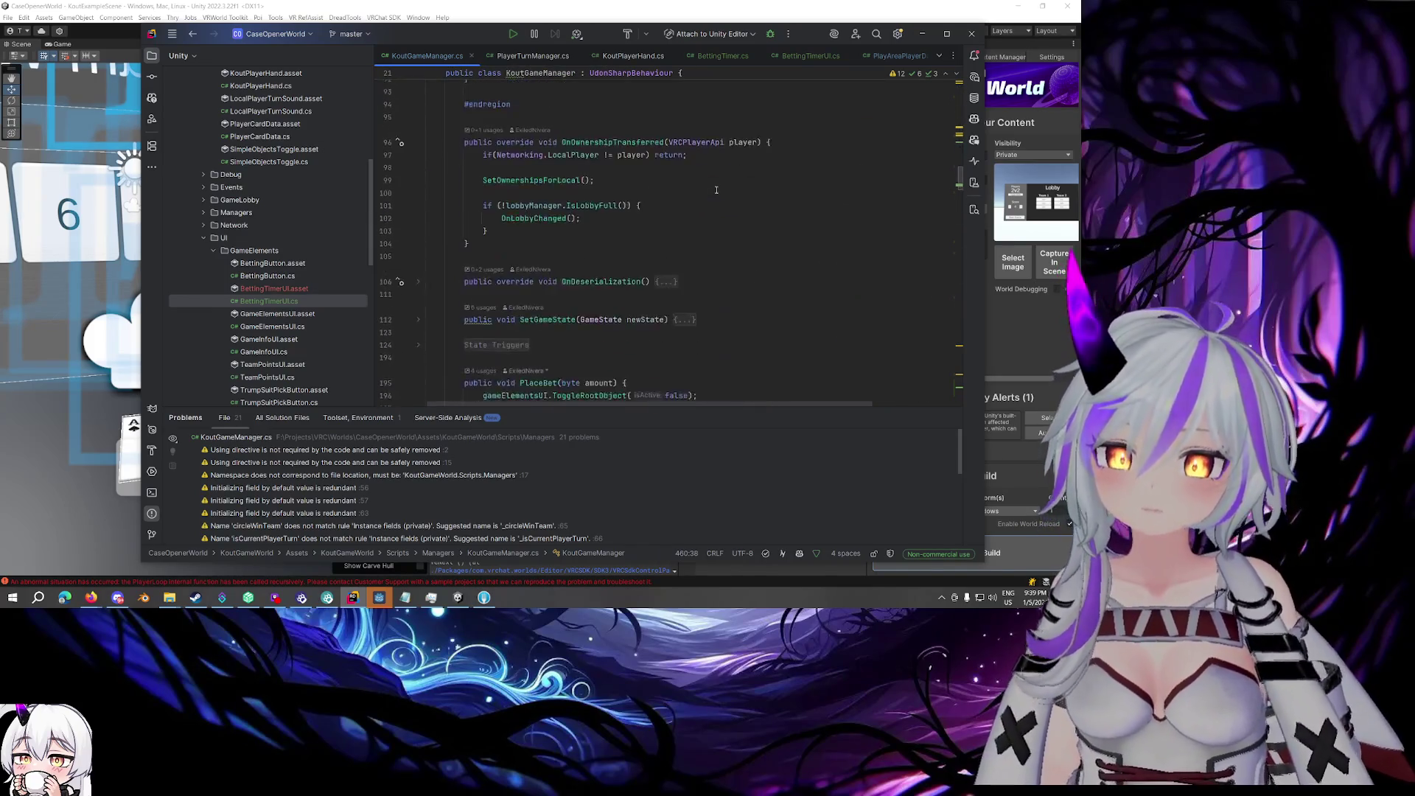
{"action": "scroll", "coordinate": [691, 194], "scroll_direction": "up", "scroll_amount": 8}
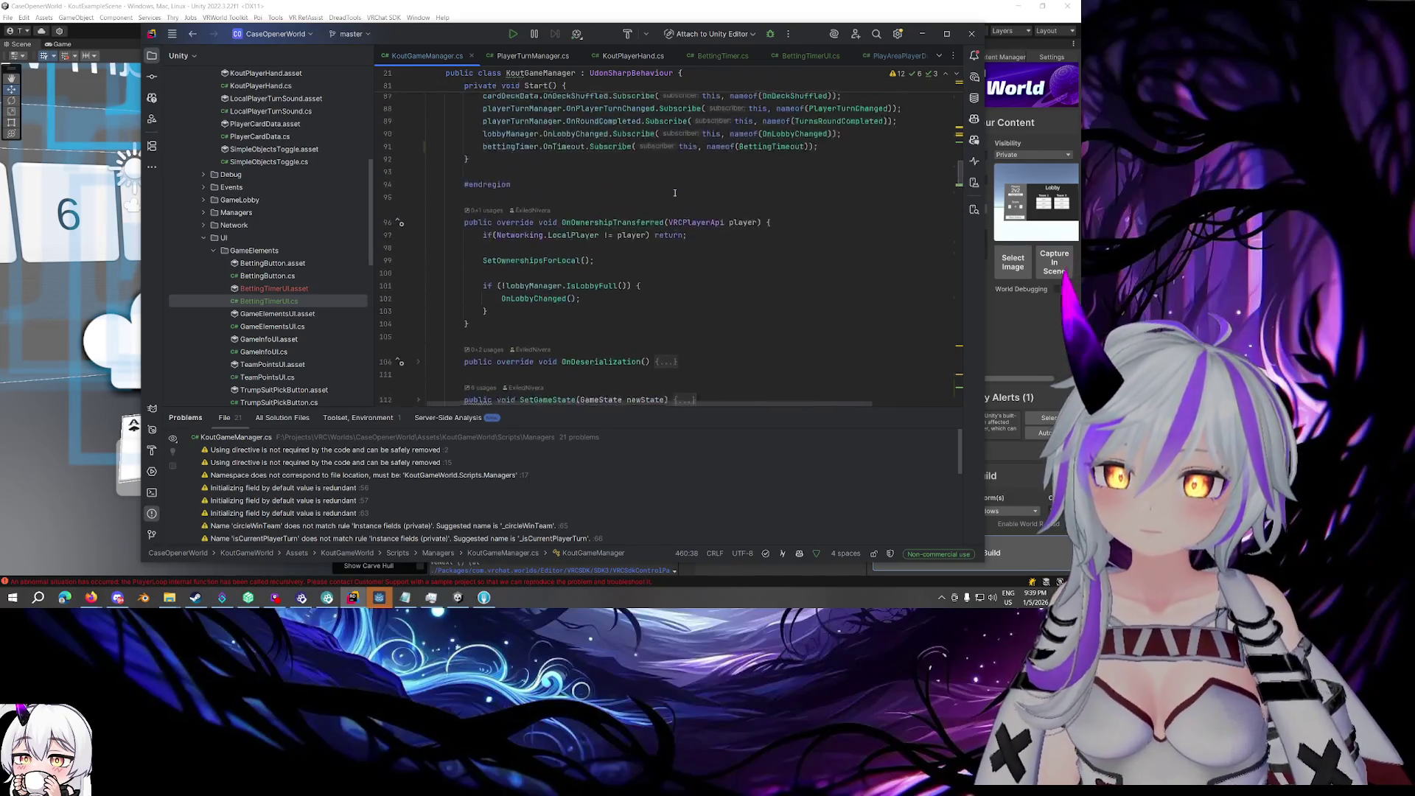
{"action": "scroll", "coordinate": [549, 216], "scroll_direction": "up", "scroll_amount": 5}
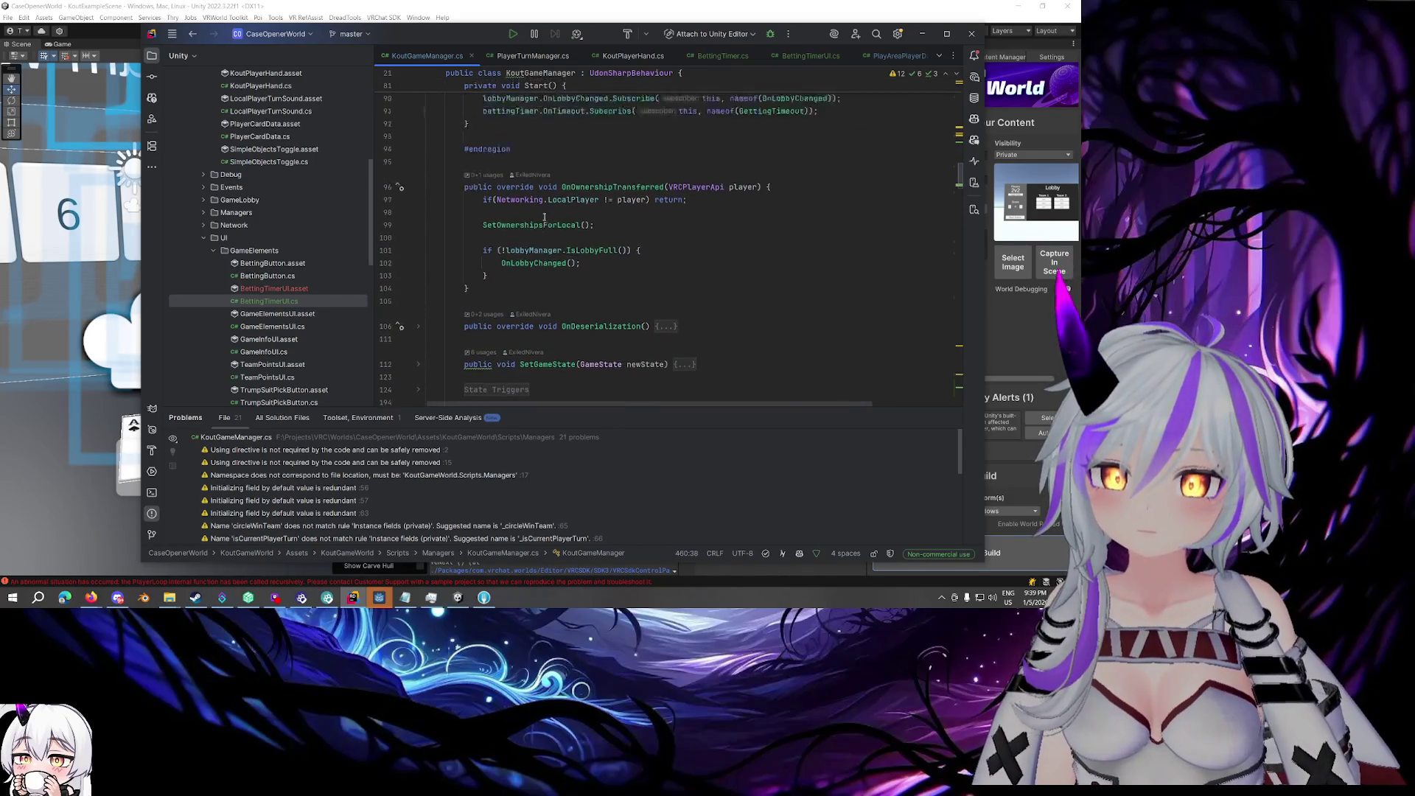
{"action": "scroll", "coordinate": [545, 215], "scroll_direction": "down", "scroll_amount": 3}
{"action": "scroll", "coordinate": [544, 214], "scroll_direction": "down", "scroll_amount": 5}
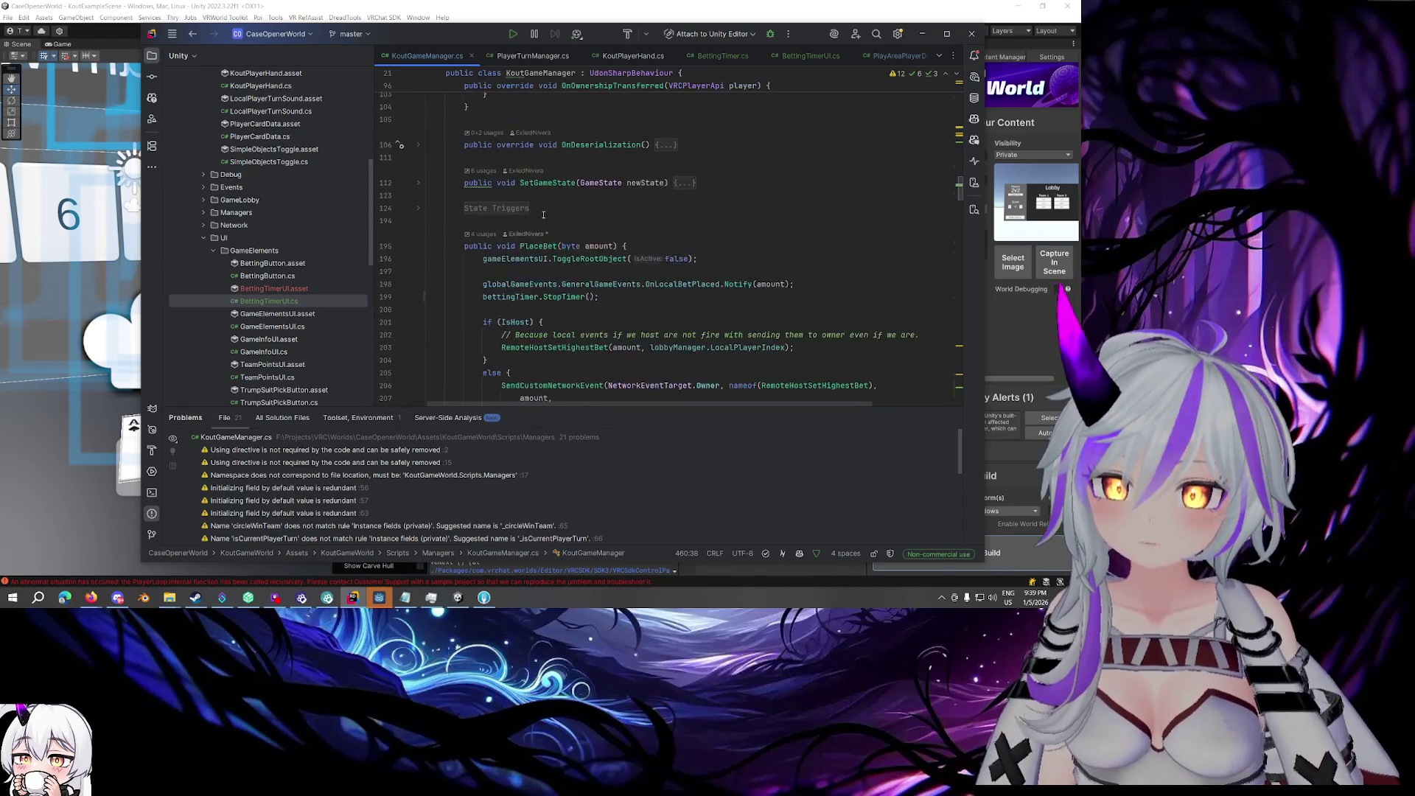
{"action": "scroll", "coordinate": [543, 215], "scroll_direction": "down", "scroll_amount": 2}
{"action": "left_click", "coordinate": [417, 134]}
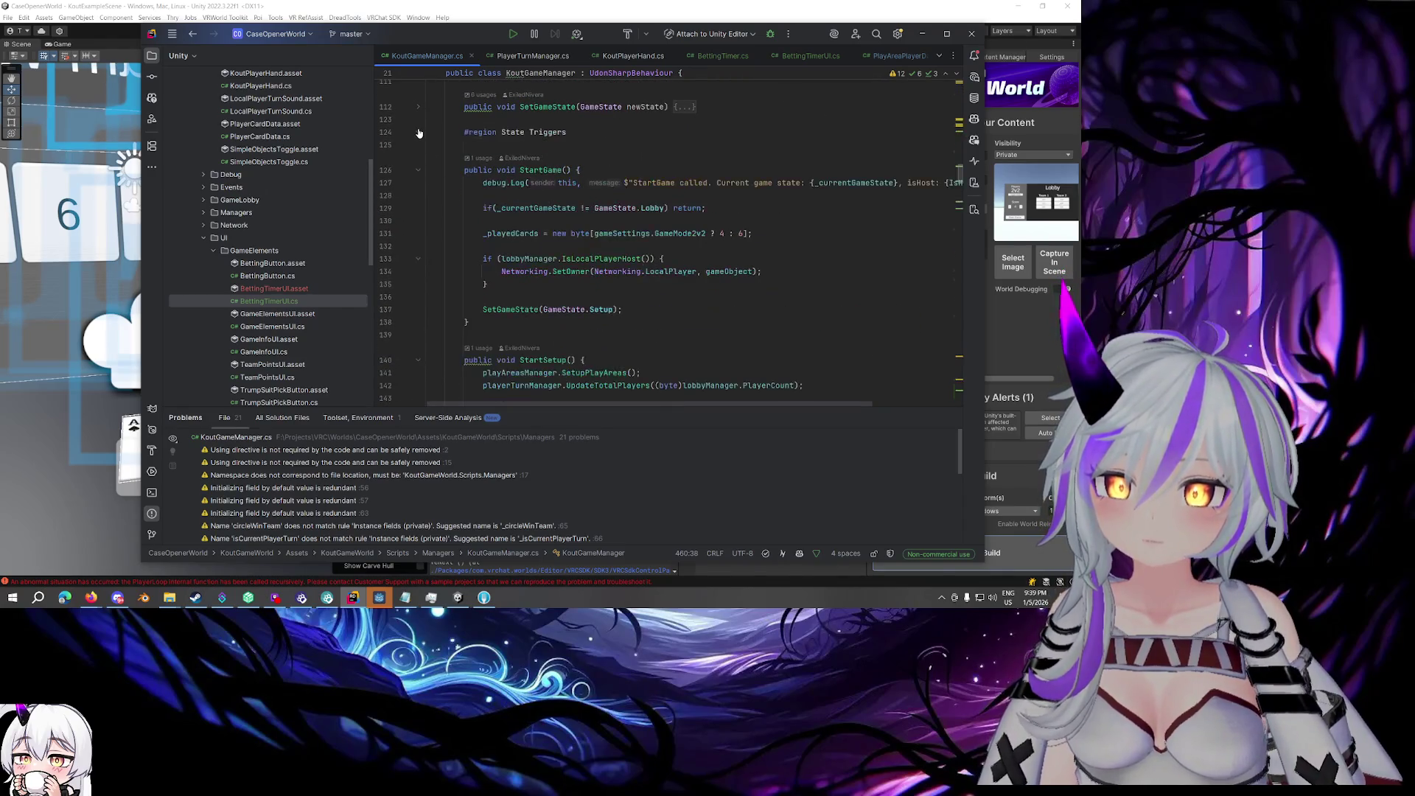
{"action": "left_click", "coordinate": [418, 132]}
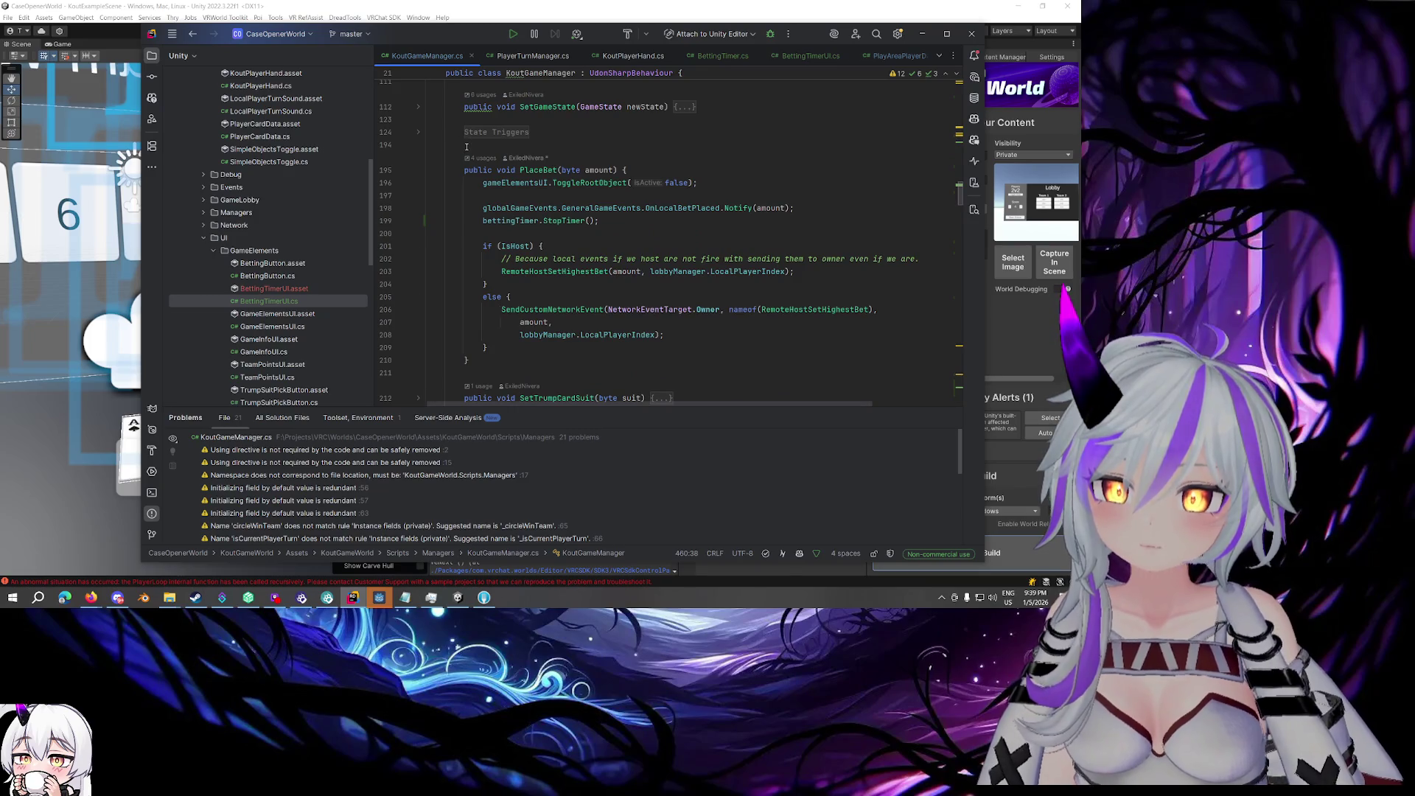
{"action": "left_click", "coordinate": [418, 132]}
{"action": "scroll", "coordinate": [420, 136], "scroll_direction": "down", "scroll_amount": 1}
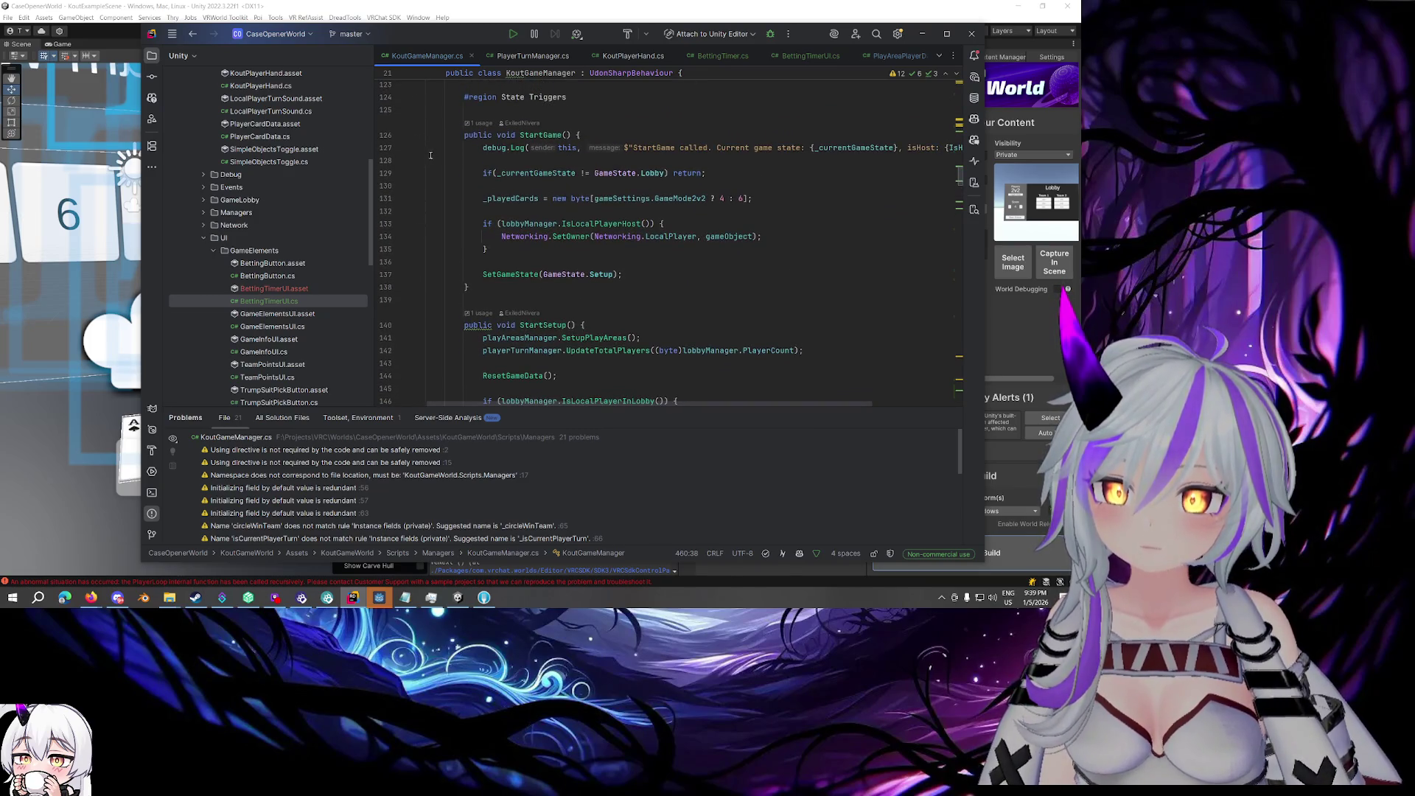
{"action": "left_click", "coordinate": [418, 135]}
{"action": "left_click", "coordinate": [418, 174]}
{"action": "left_click", "coordinate": [418, 212]}
{"action": "left_click", "coordinate": [418, 251]}
{"action": "scroll", "coordinate": [428, 254], "scroll_direction": "down", "scroll_amount": 2}
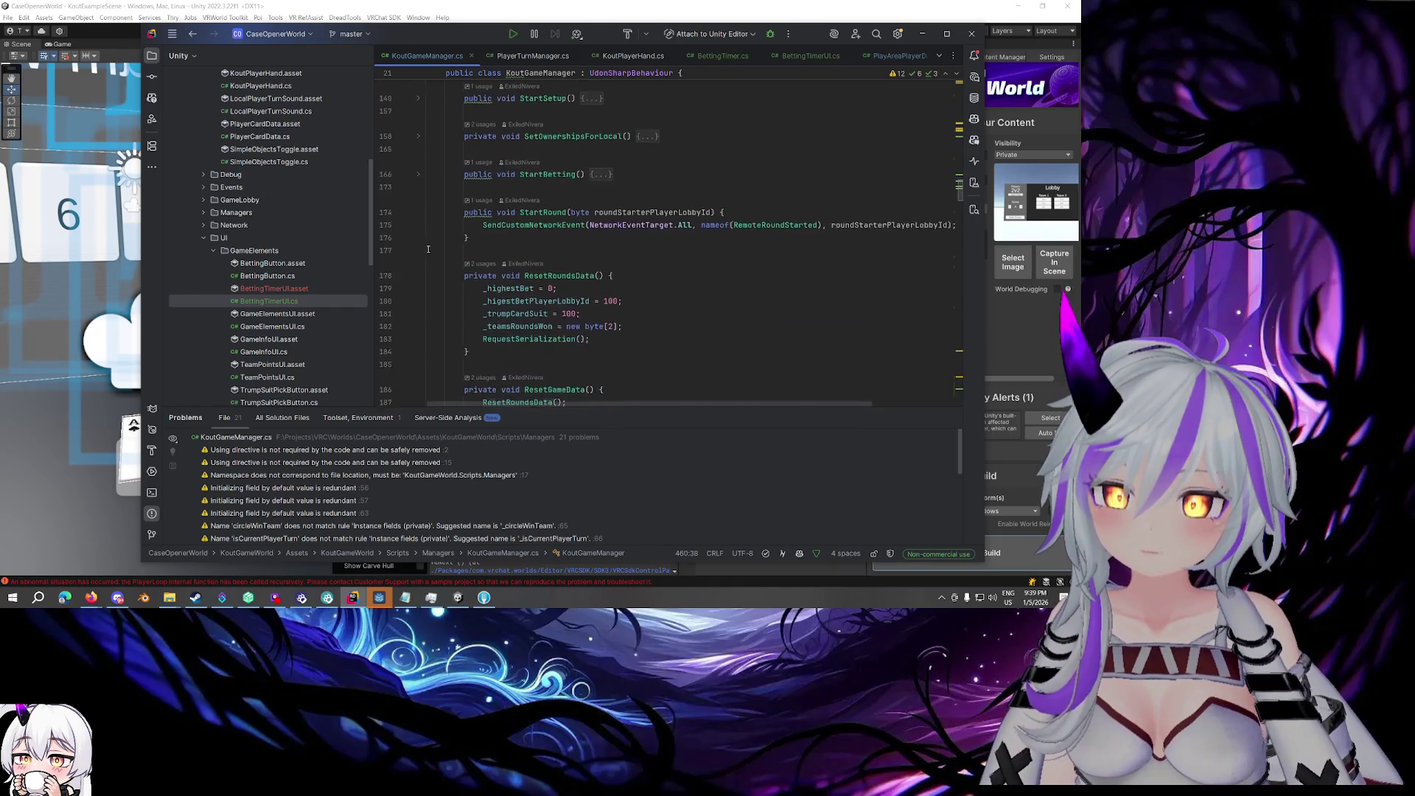
{"action": "left_click", "coordinate": [799, 222], "text": "ctrl"}
{"action": "scroll", "coordinate": [616, 239], "scroll_direction": "up", "scroll_amount": 10}
{"action": "scroll", "coordinate": [613, 245], "scroll_direction": "down", "scroll_amount": 5}
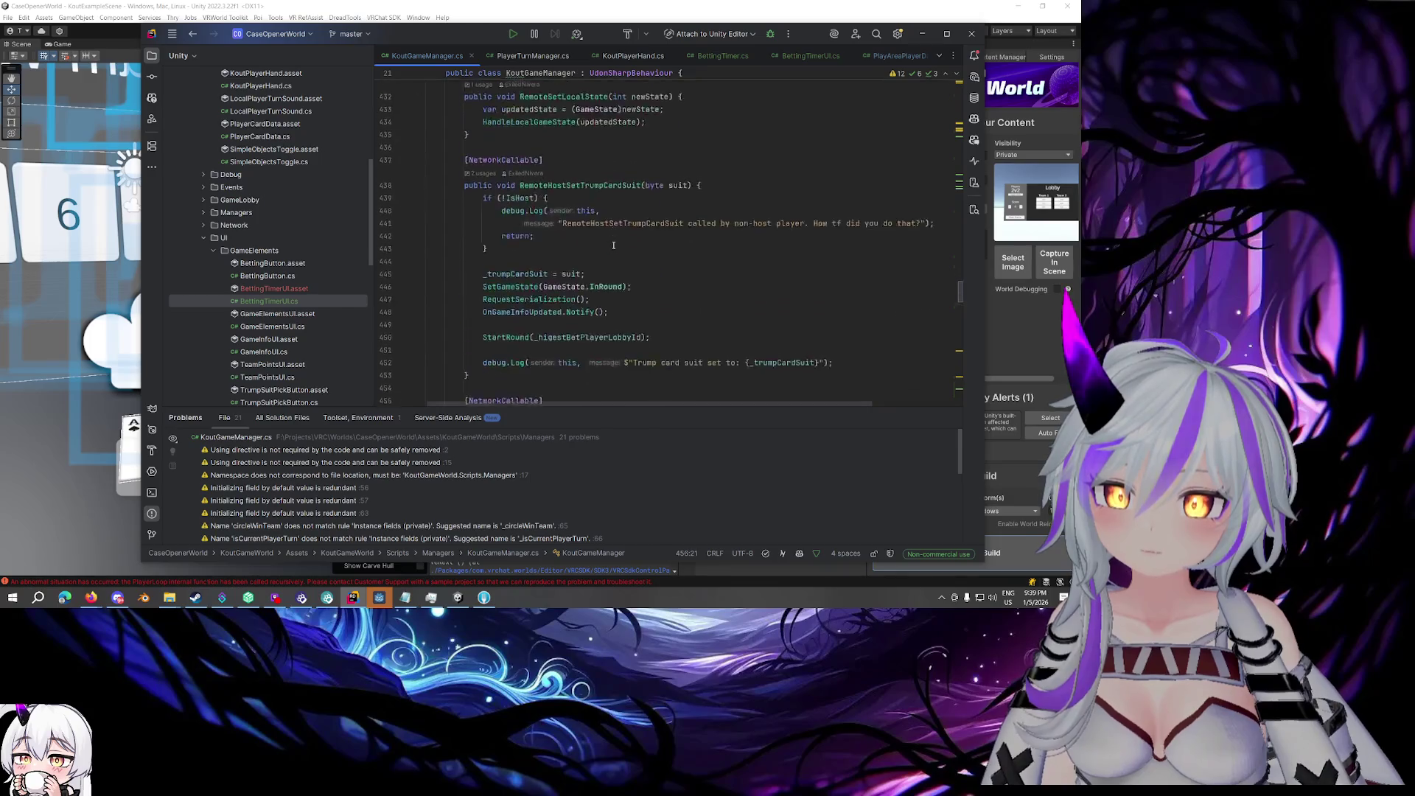
{"action": "scroll", "coordinate": [602, 248], "scroll_direction": "up", "scroll_amount": 5}
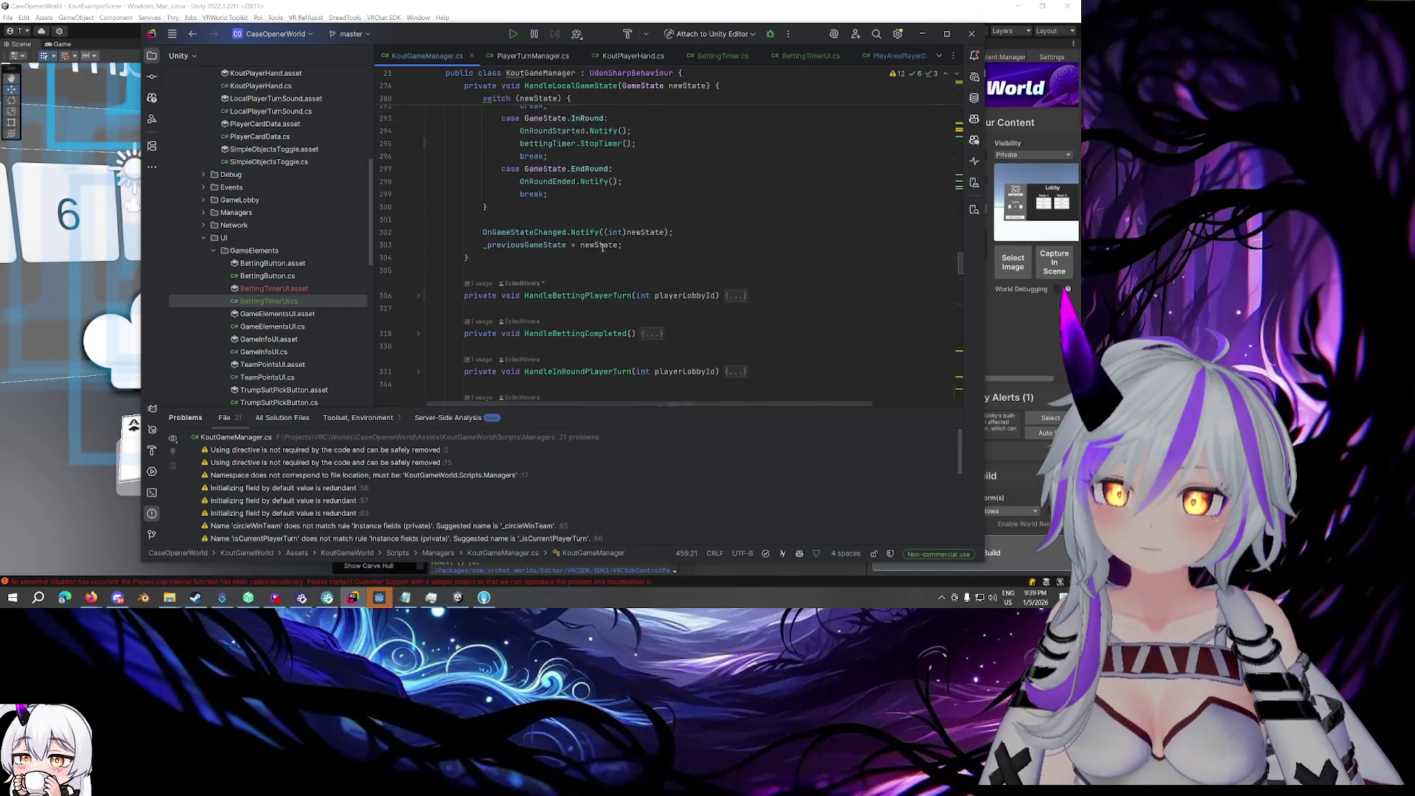
{"action": "scroll", "coordinate": [602, 248], "scroll_direction": "up", "scroll_amount": 3}
- Delete the bettingTimer.StopTimer(); line 295 from the InRound case
{"action": "left_click", "coordinate": [657, 332]}
{"action": "key", "text": "shift+Up"}
{"action": "key", "text": "BackSpace"}
{"action": "scroll", "coordinate": [685, 303], "scroll_direction": "up", "scroll_amount": 2}
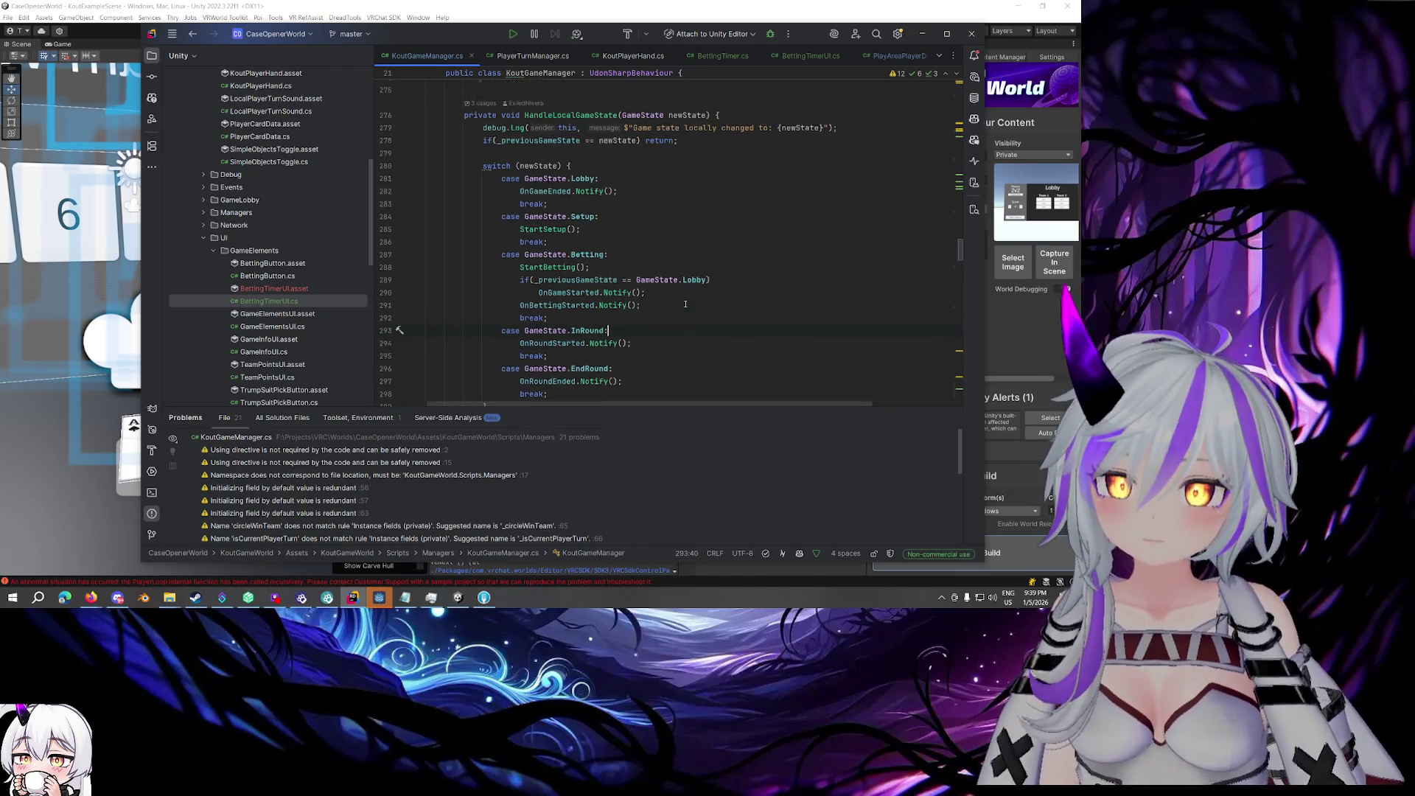
{"action": "left_click", "coordinate": [675, 250]}
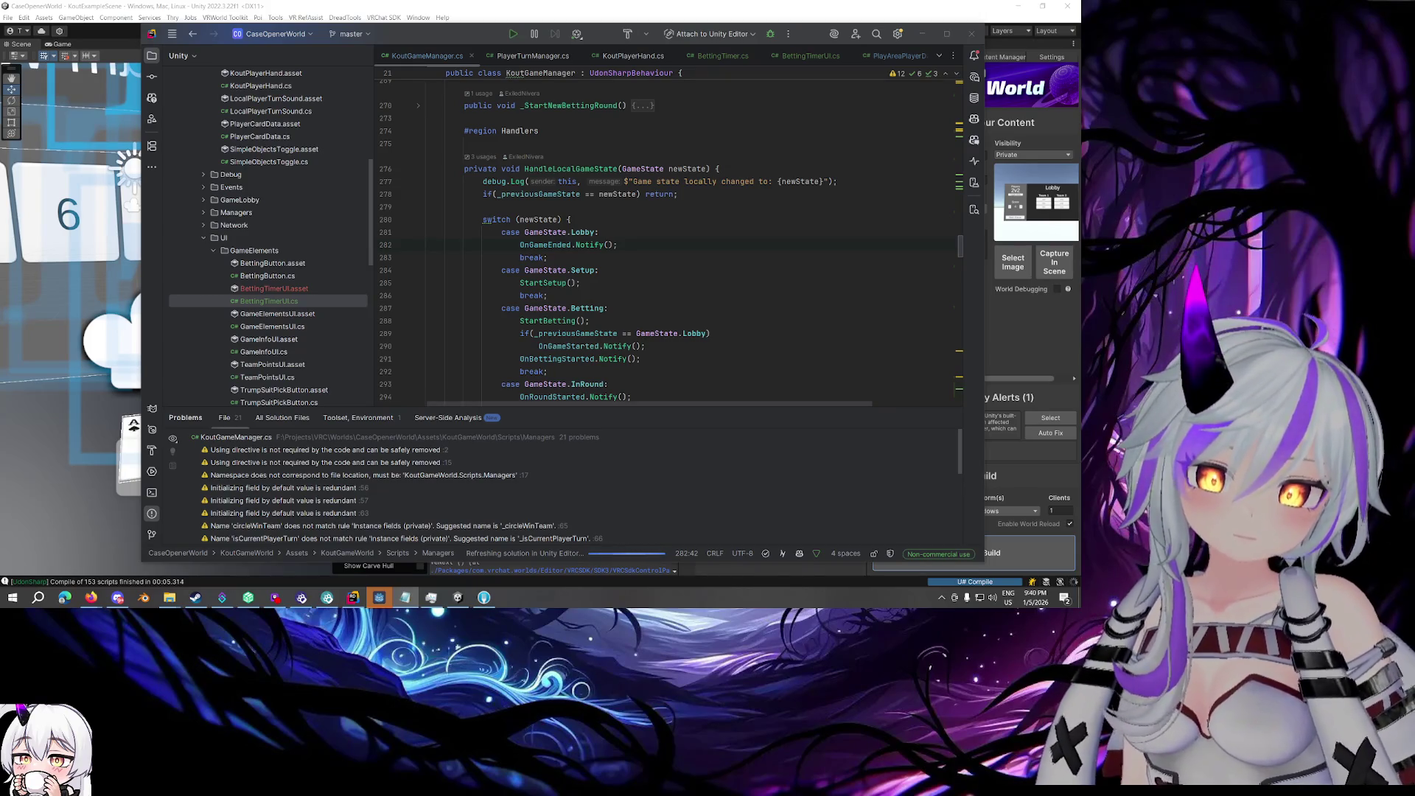
- Close the PlayAreaPlayerData.cs and GameElementsUI.cs editor tabs
{"action": "left_click", "coordinate": [746, 130]}
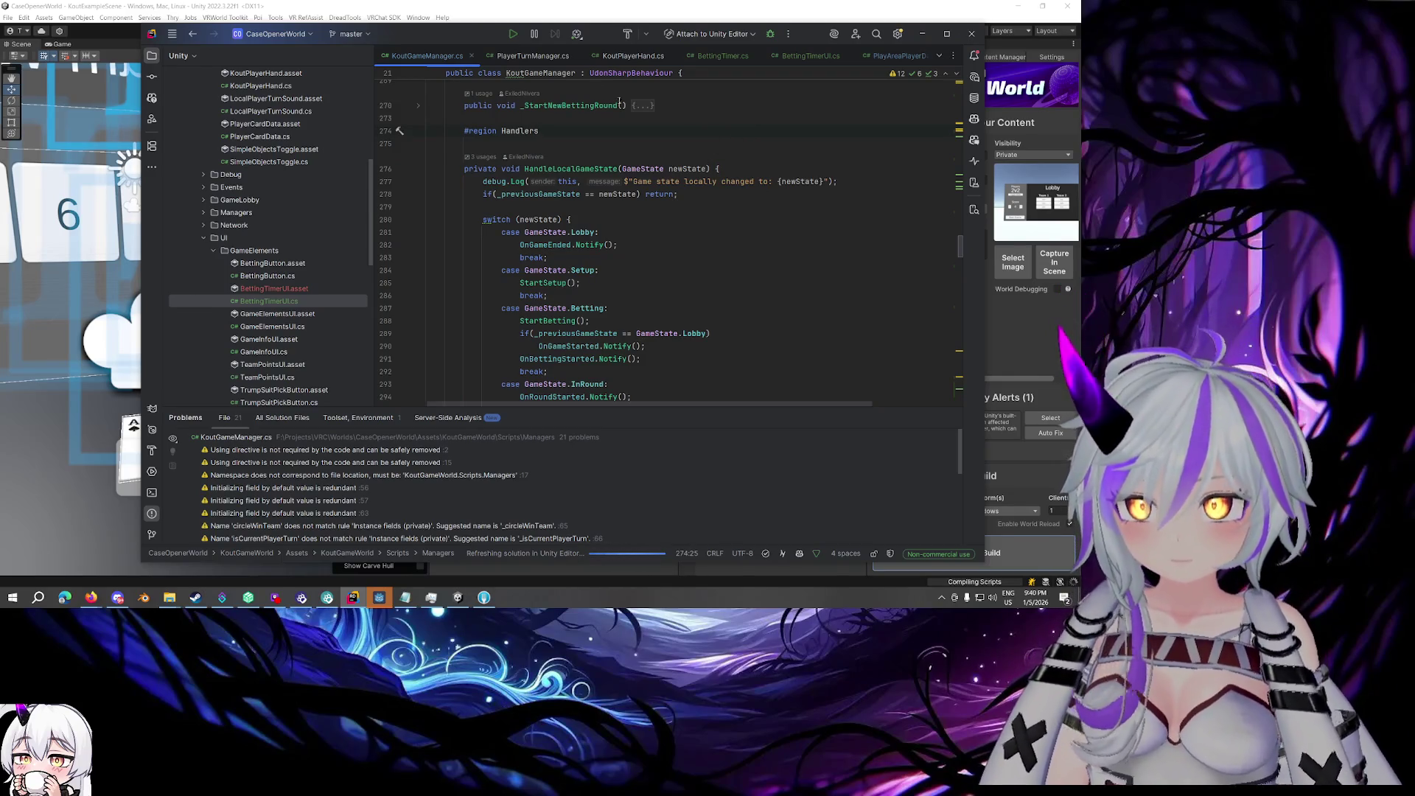
{"action": "scroll", "coordinate": [538, 59], "scroll_direction": "down", "scroll_amount": 2}
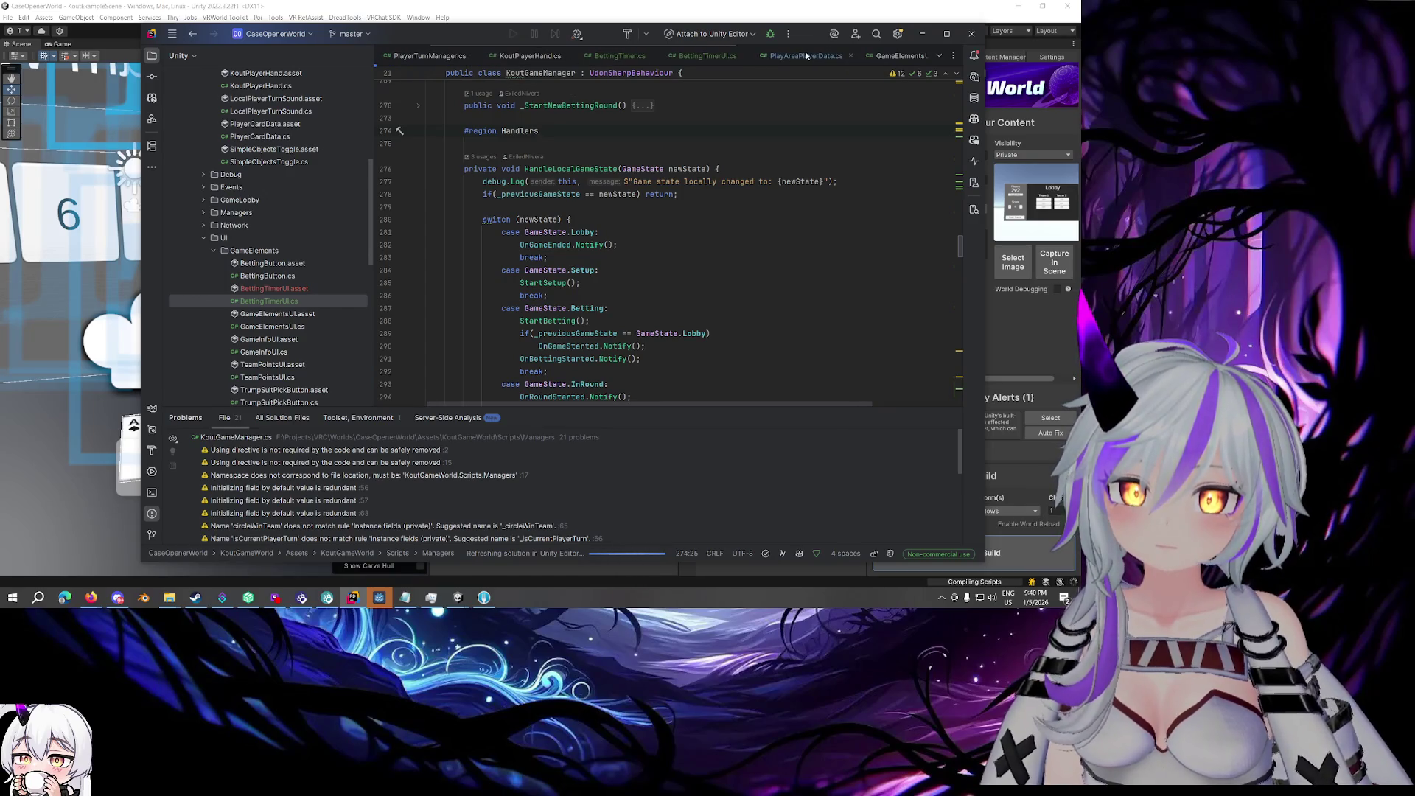
{"action": "left_click", "coordinate": [851, 56]}
{"action": "left_click", "coordinate": [822, 56]}
{"action": "scroll", "coordinate": [687, 59], "scroll_direction": "up", "scroll_amount": 2}
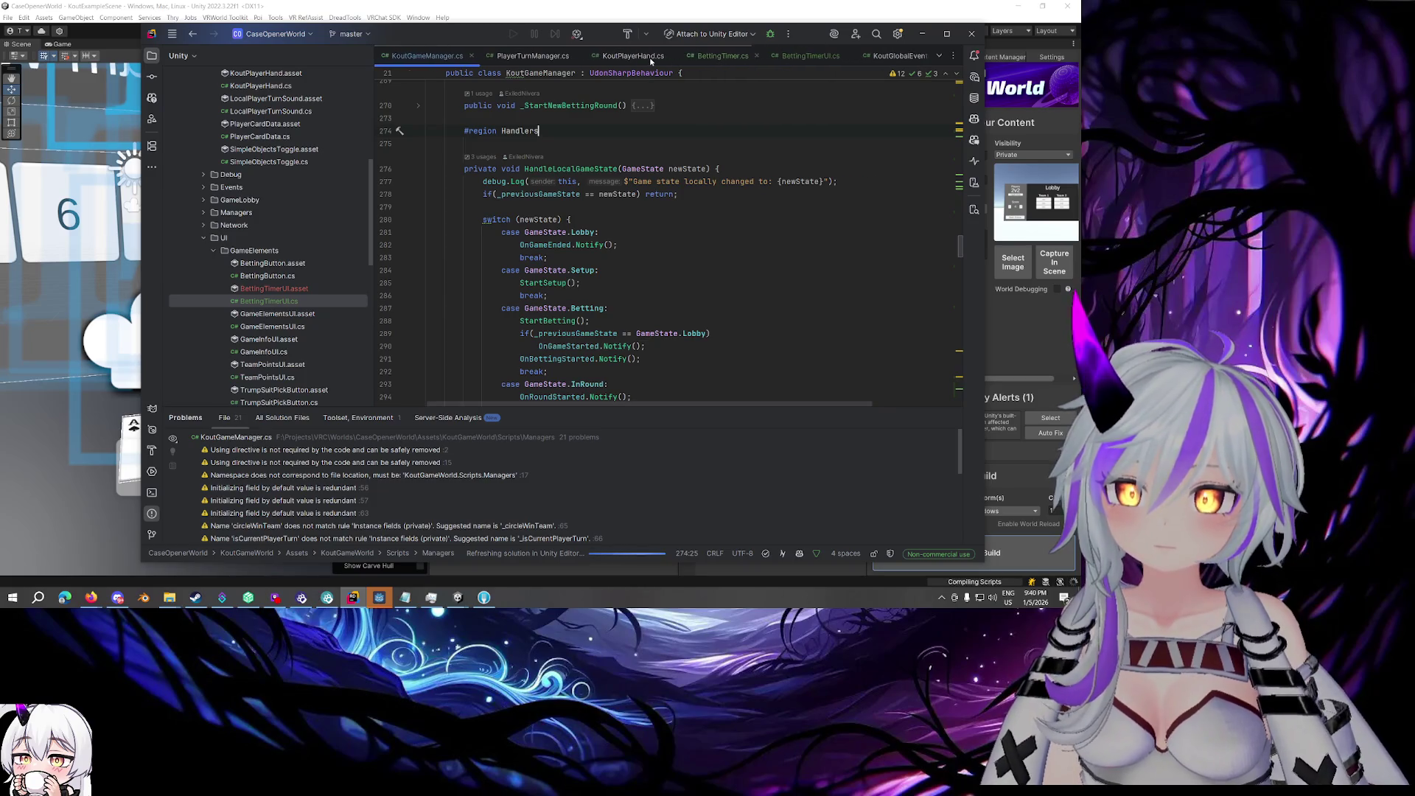
{"action": "left_click", "coordinate": [632, 56]}
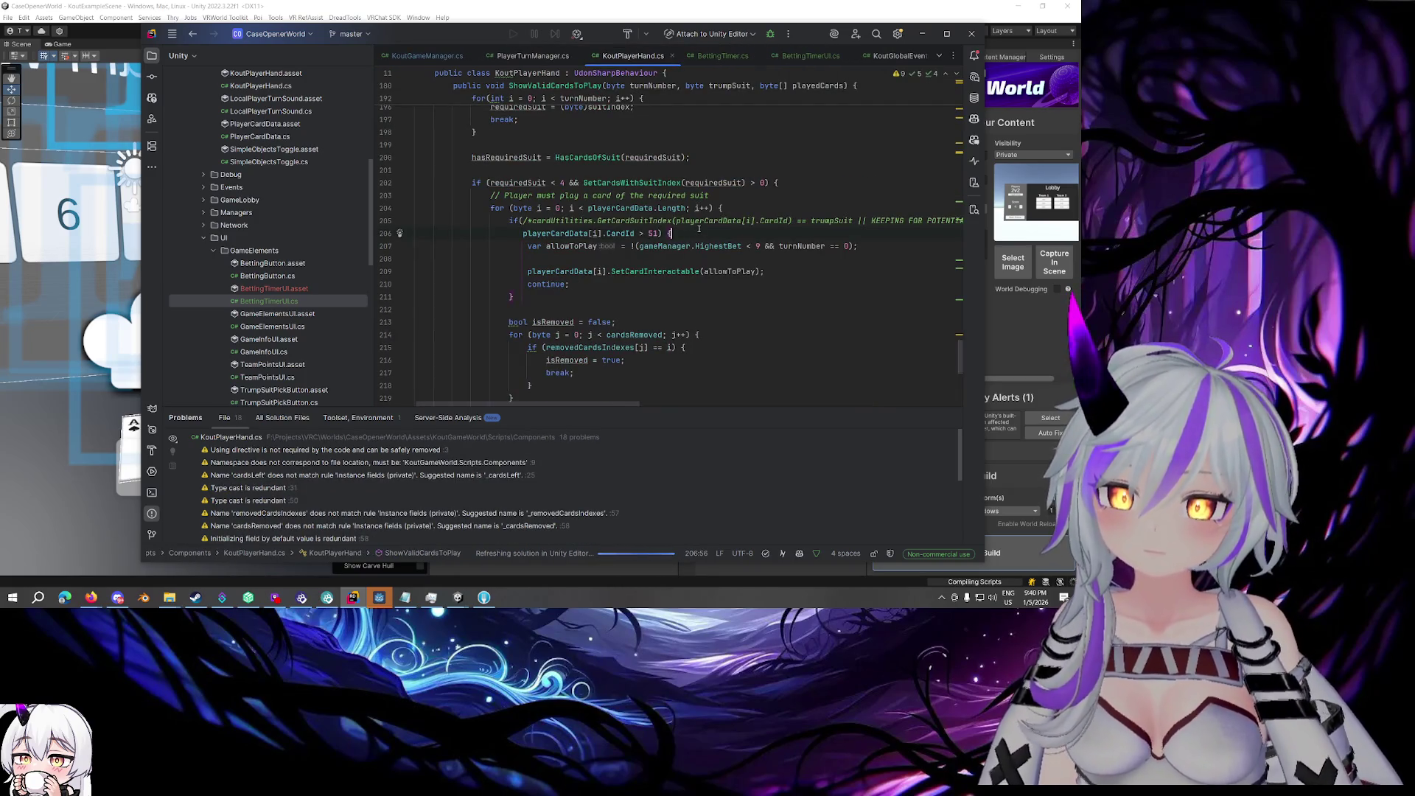
{"action": "left_click", "coordinate": [594, 246]}
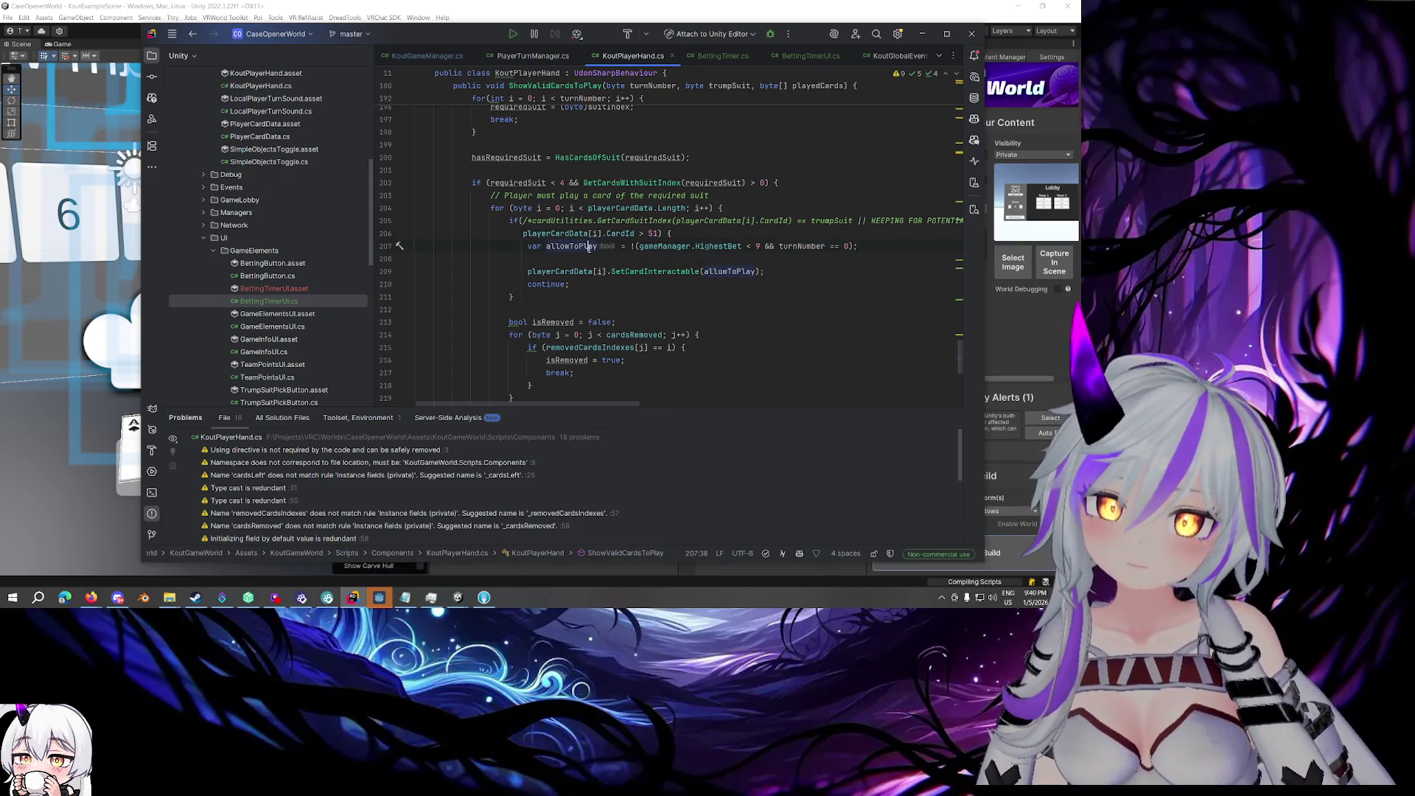
{"action": "mouse_move", "coordinate": [590, 246]}
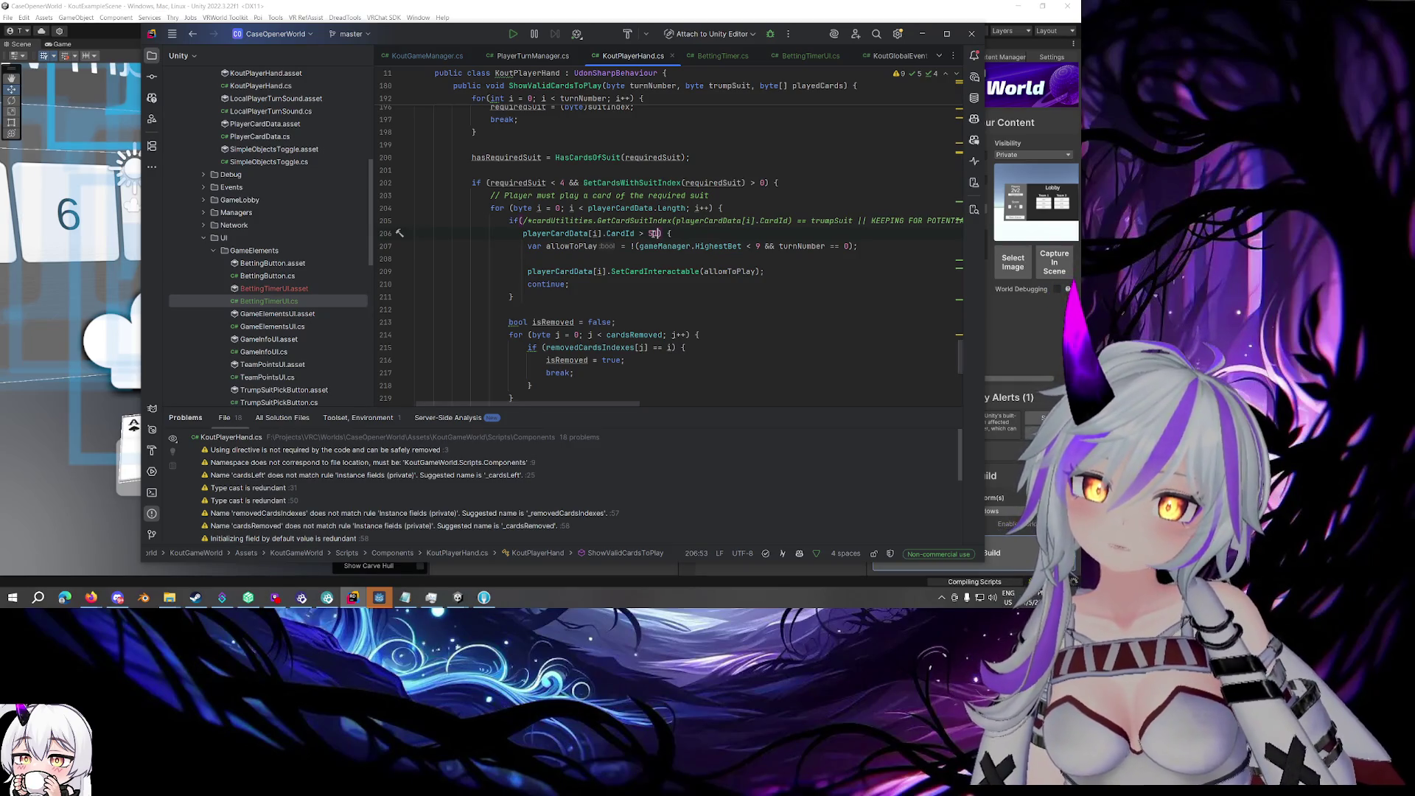
{"action": "left_click", "coordinate": [660, 247]}
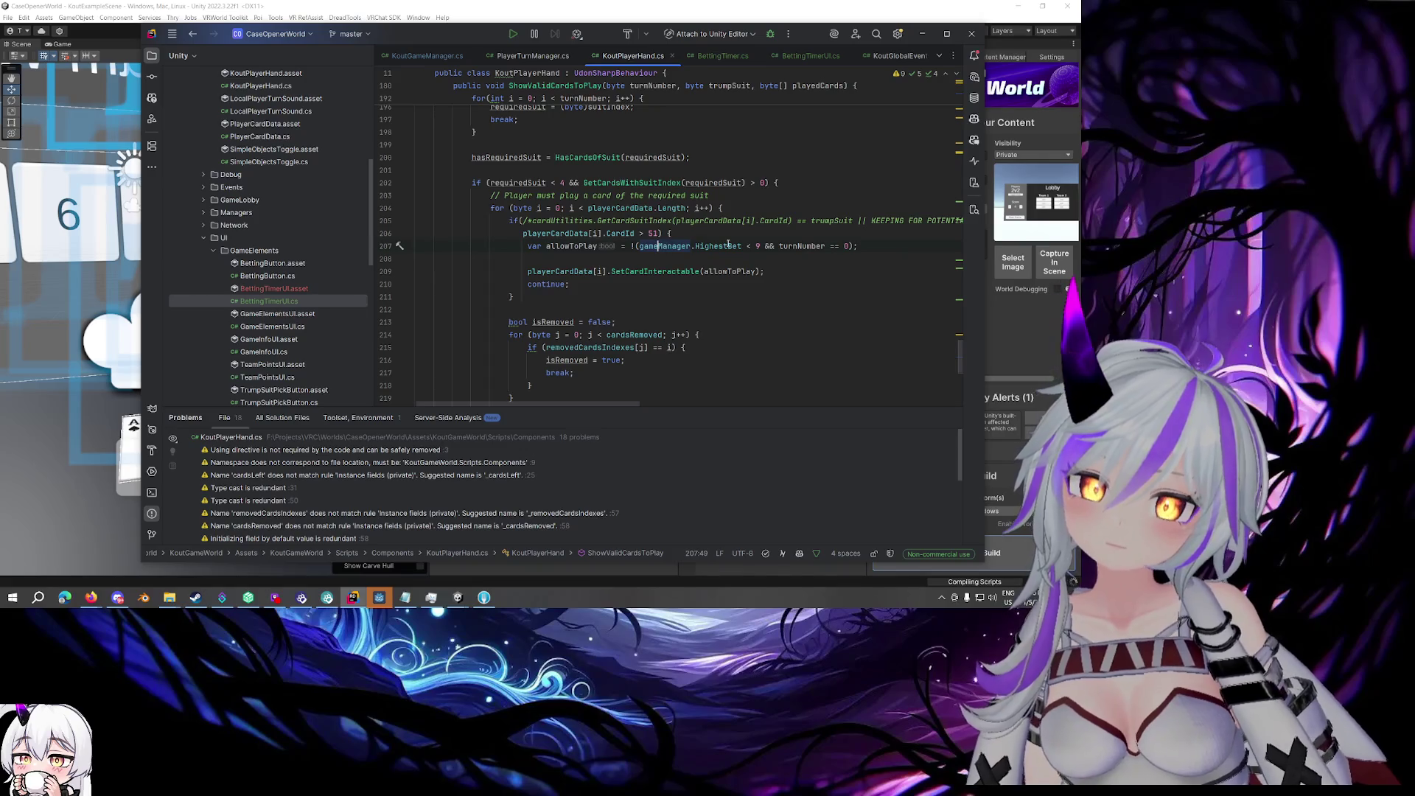
{"action": "left_click", "coordinate": [759, 246]}
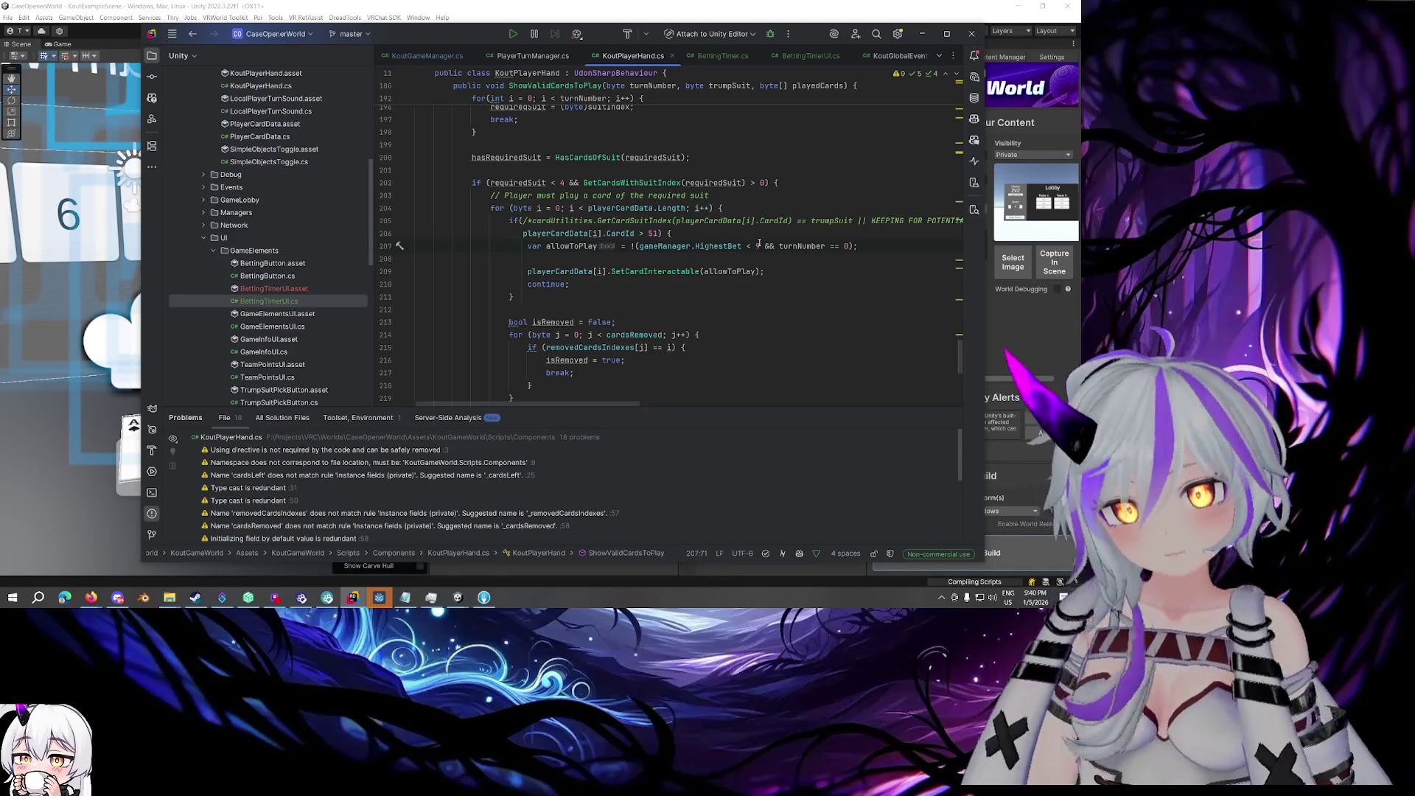
{"action": "left_click", "coordinate": [849, 247]}
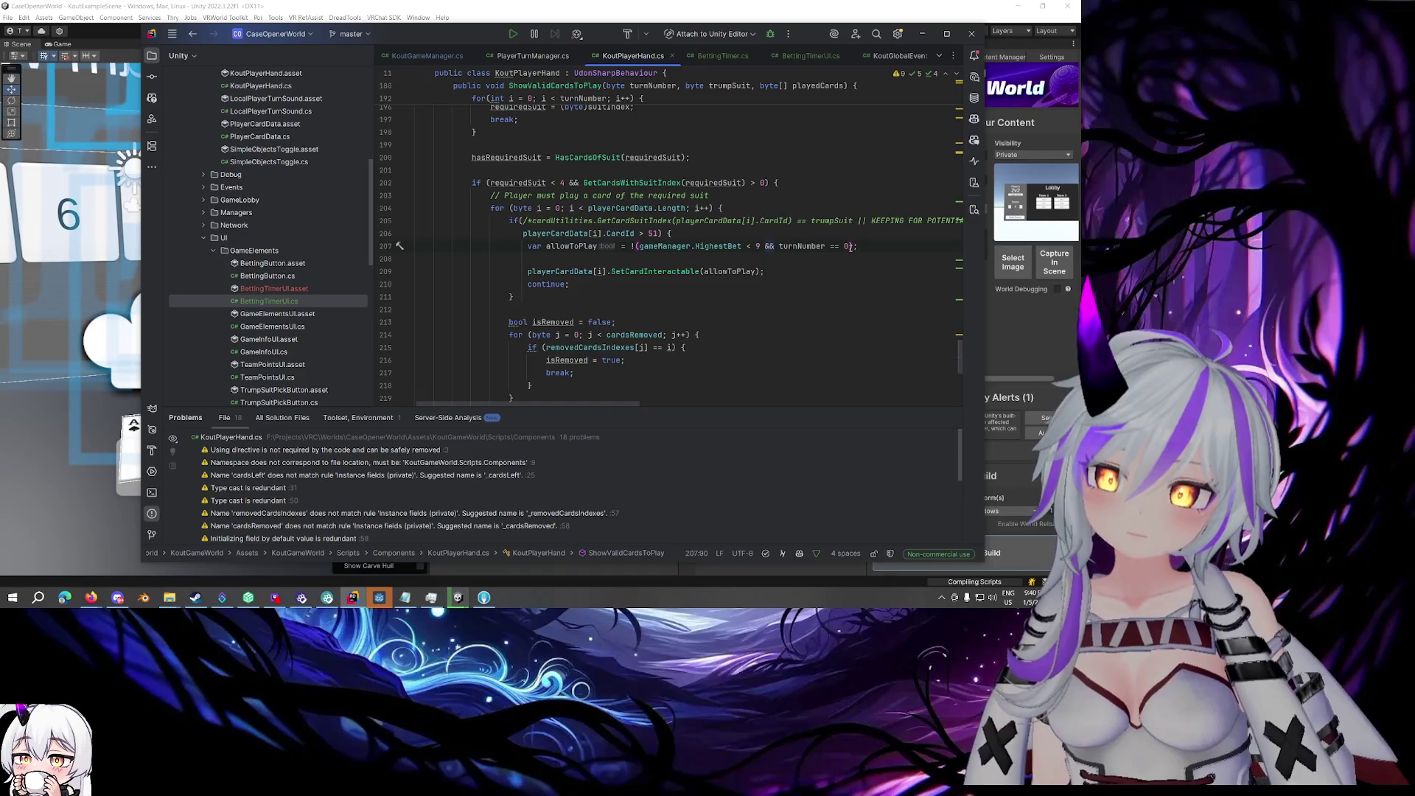
{"action": "left_click", "coordinate": [635, 246]}
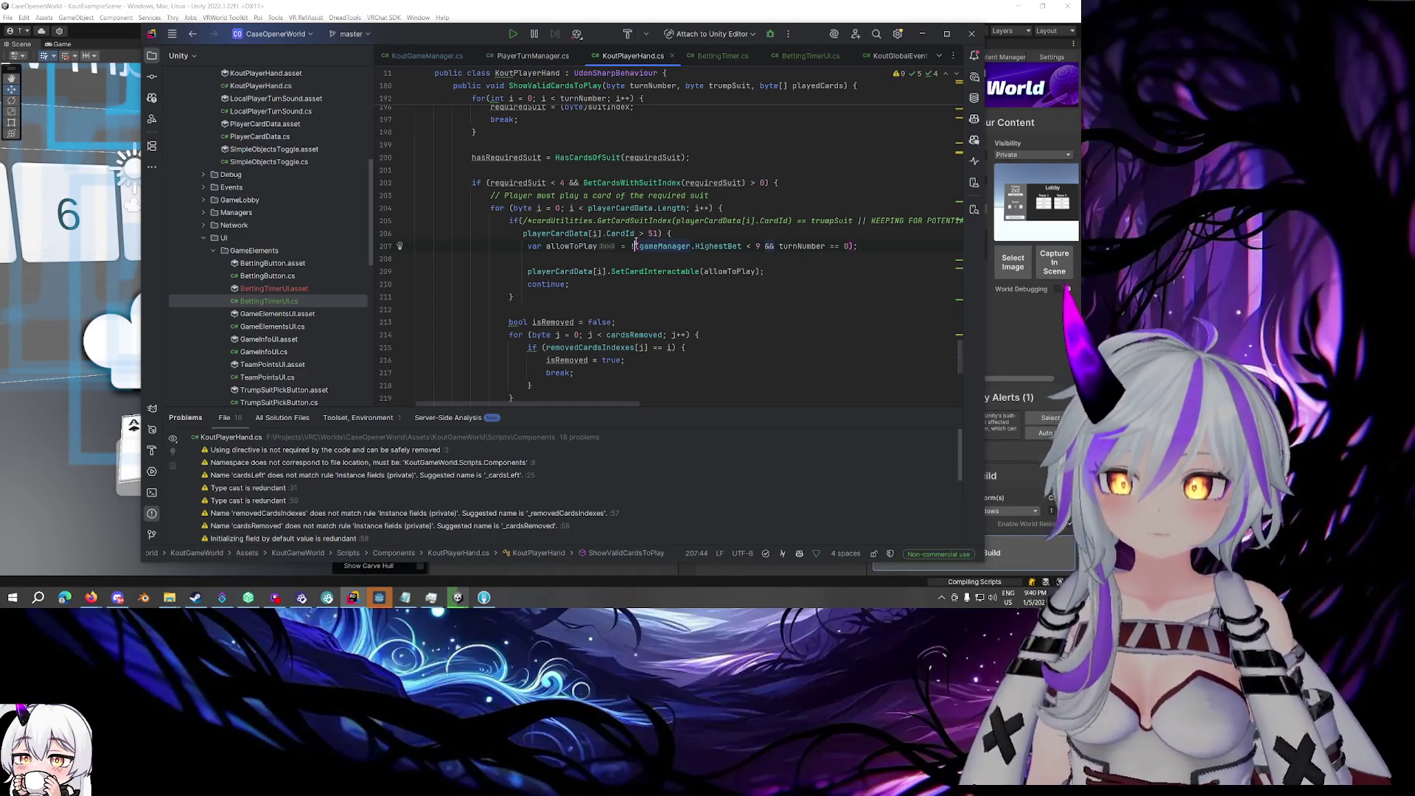
{"action": "scroll", "coordinate": [636, 246], "scroll_direction": "down", "scroll_amount": 8}
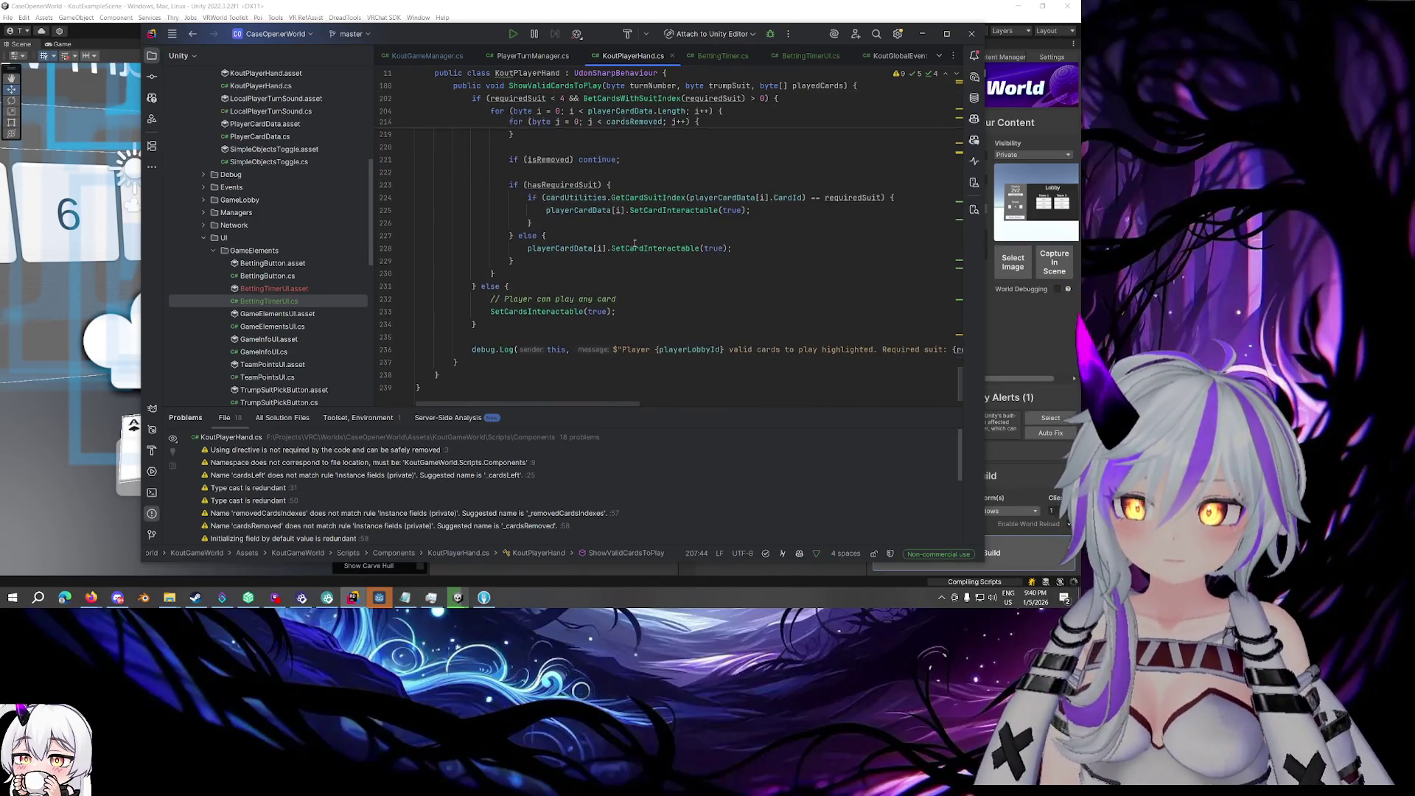
{"action": "scroll", "coordinate": [635, 244], "scroll_direction": "up", "scroll_amount": 8}
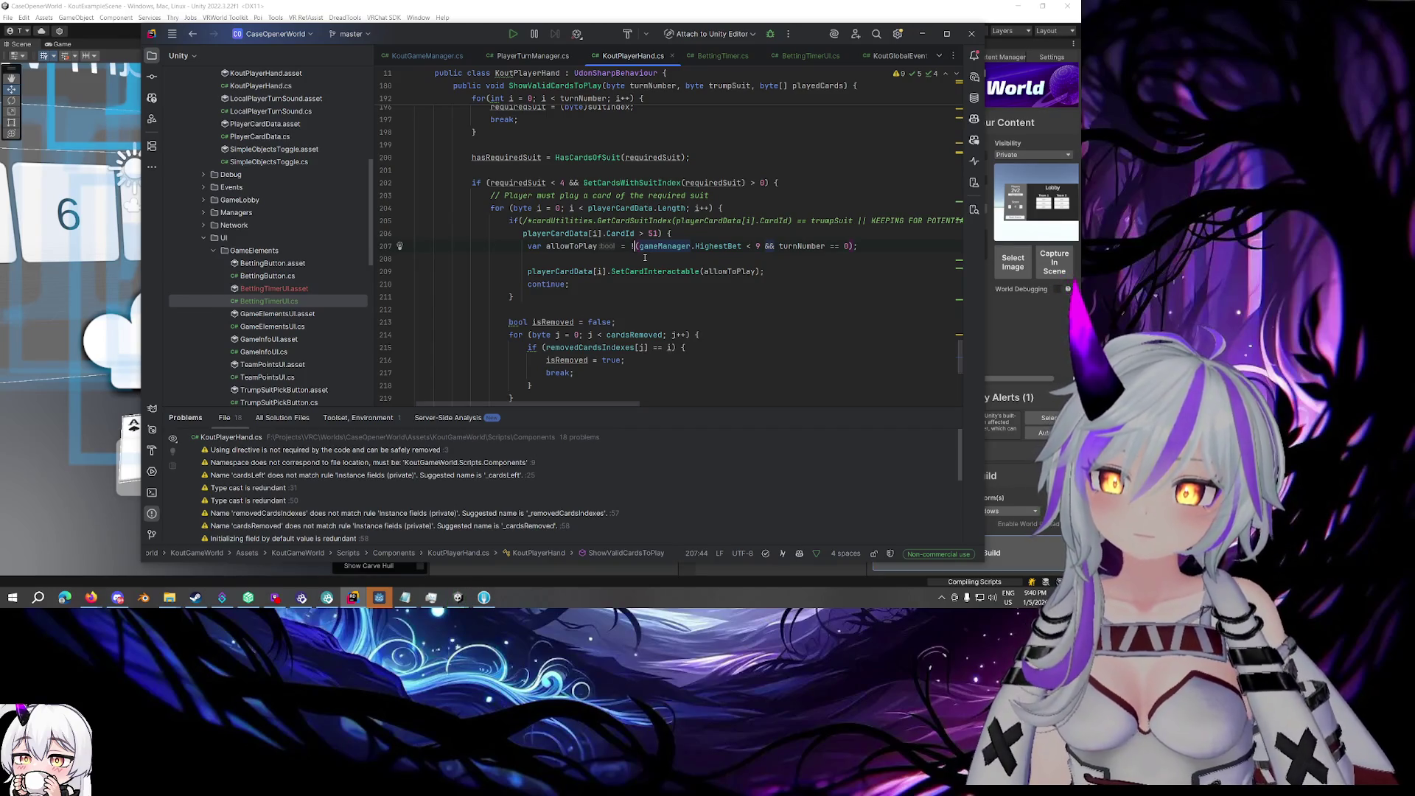
{"action": "mouse_move", "coordinate": [639, 247]}
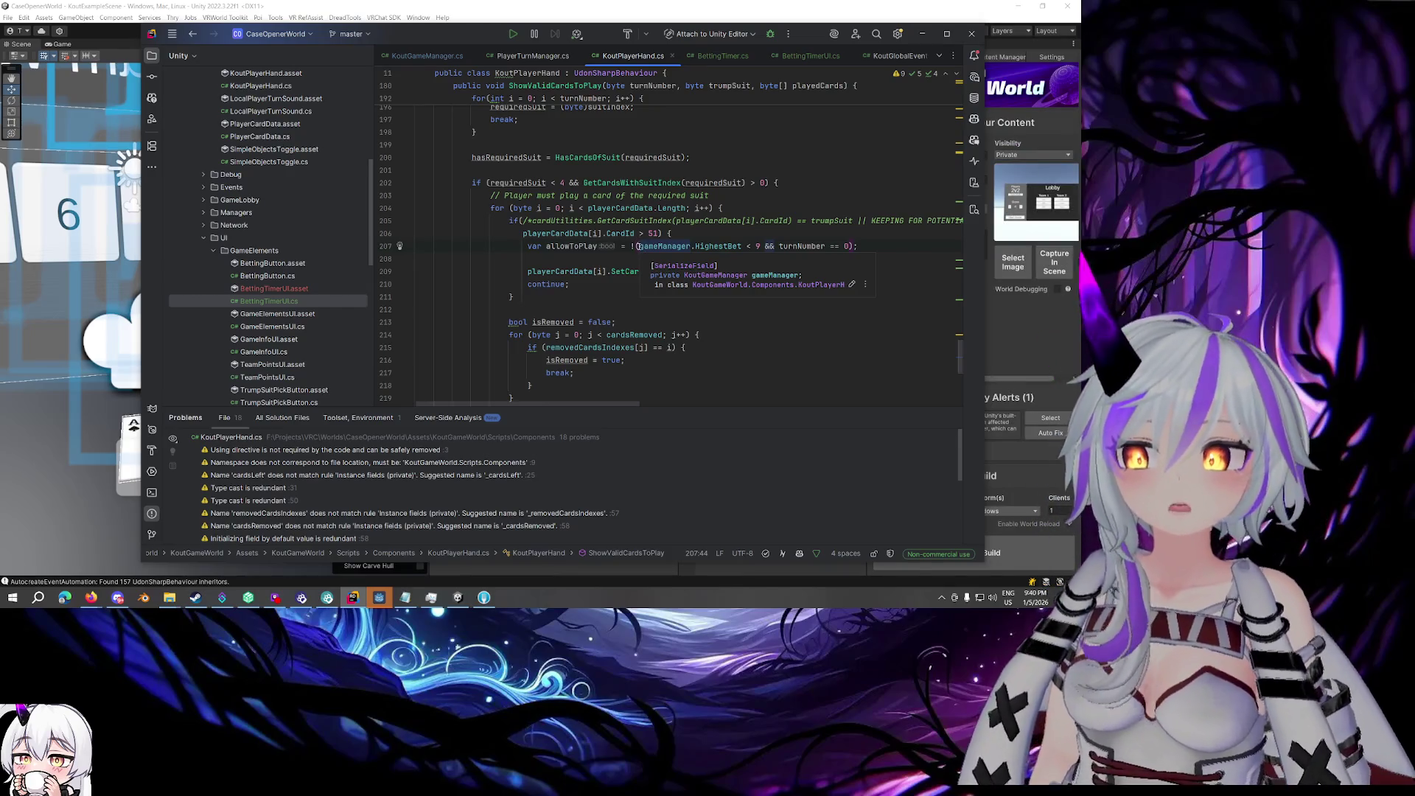
{"action": "left_click", "coordinate": [759, 247]}
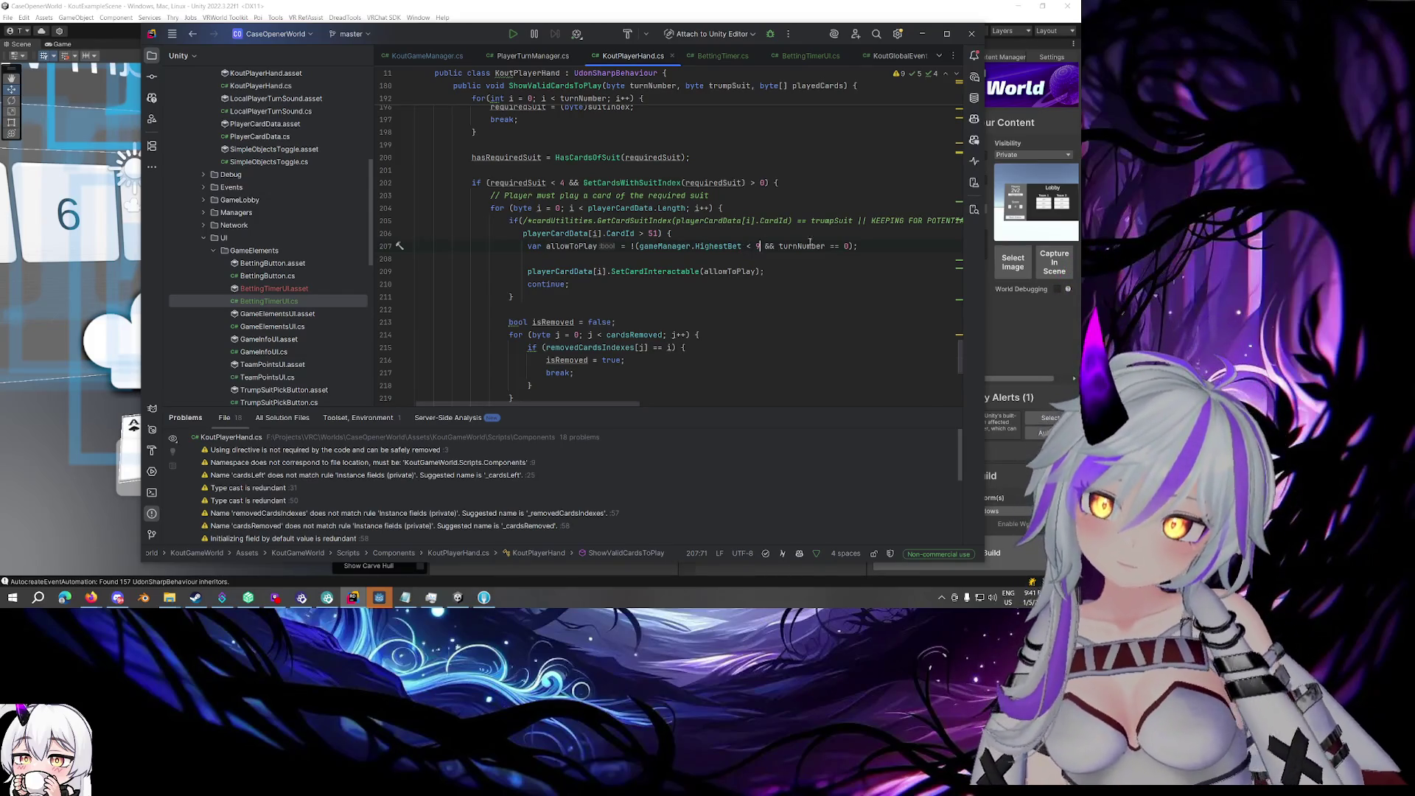
- Rewrite line 207 as allowToPlay = gameManager.HighestBet == 9 && turnNumber == 0, dropping the negation
{"action": "type", "text": ")"}
{"action": "left_click", "coordinate": [645, 246]}
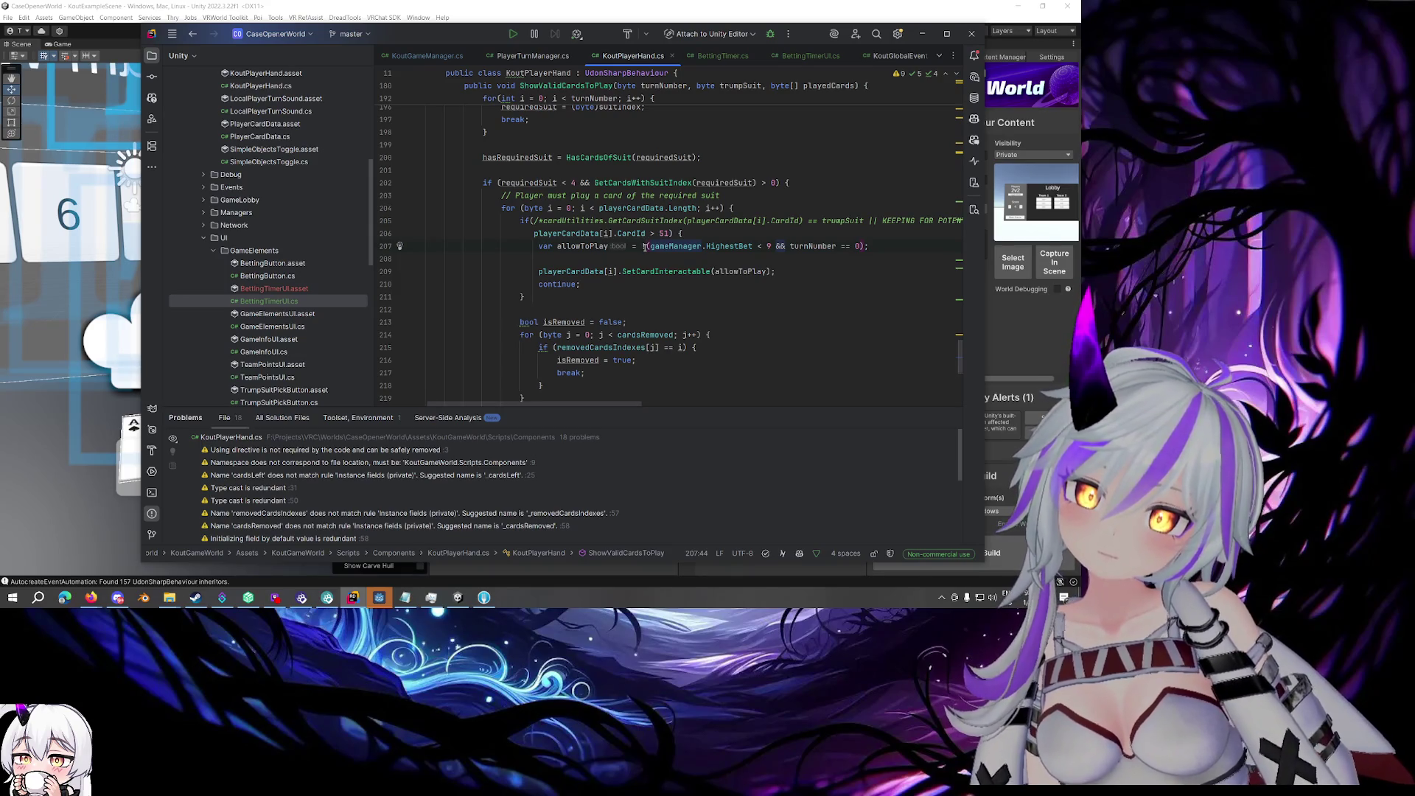
{"action": "type", "text": "!"}
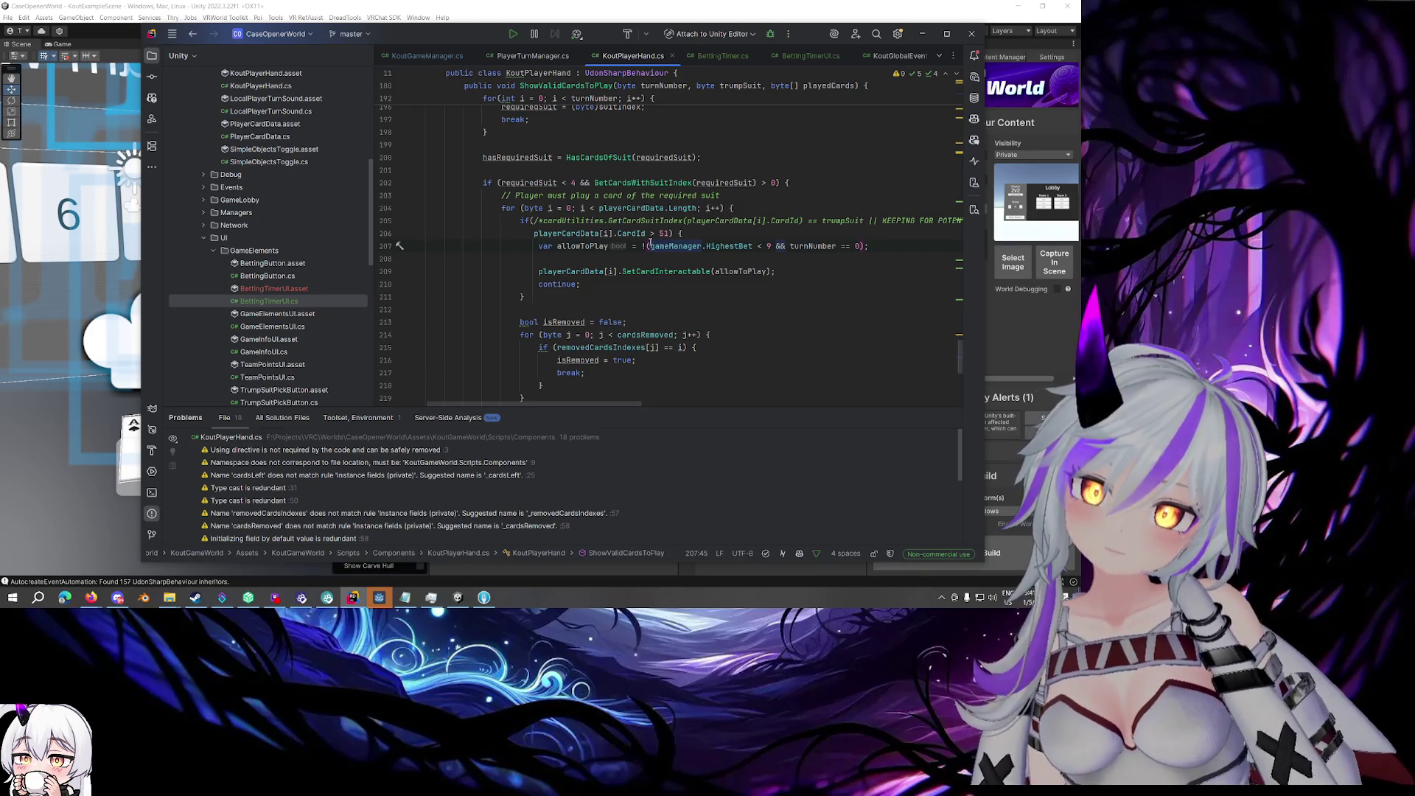
{"action": "key", "text": "BackSpace"}
{"action": "key", "text": "Delete"}
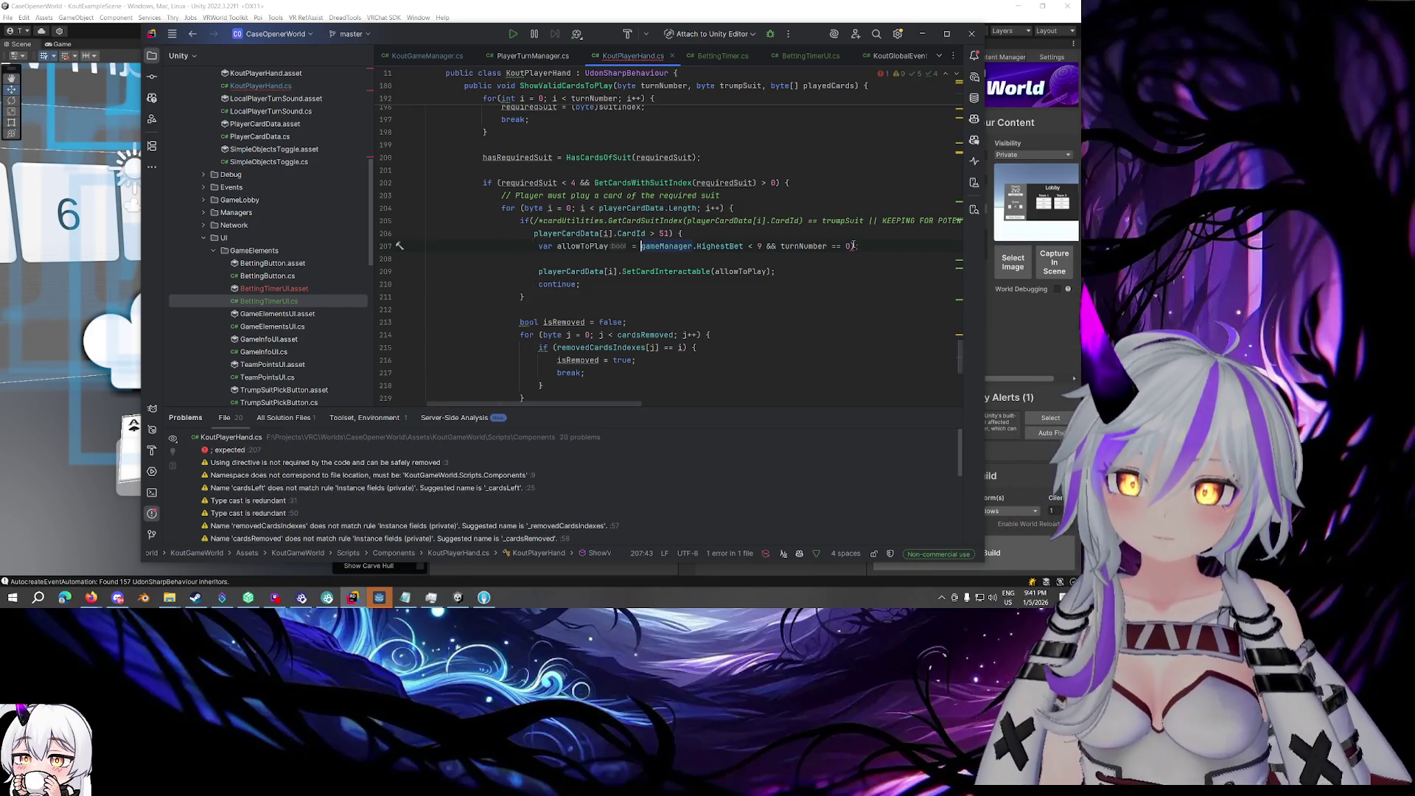
{"action": "key", "text": "End"}
{"action": "key", "text": "BackSpace"}
{"action": "key", "text": "BackSpace"}
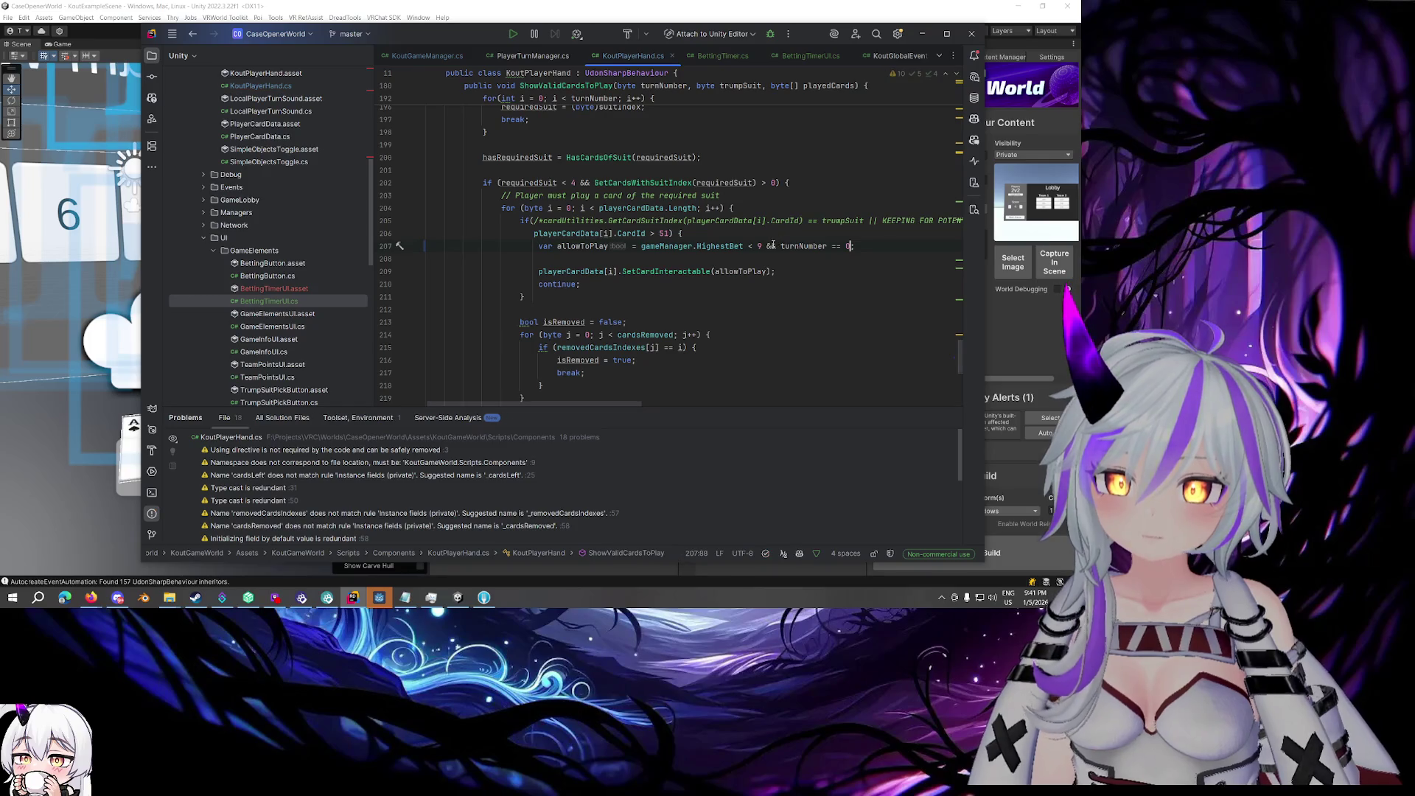
{"action": "key", "text": "BackSpace"}
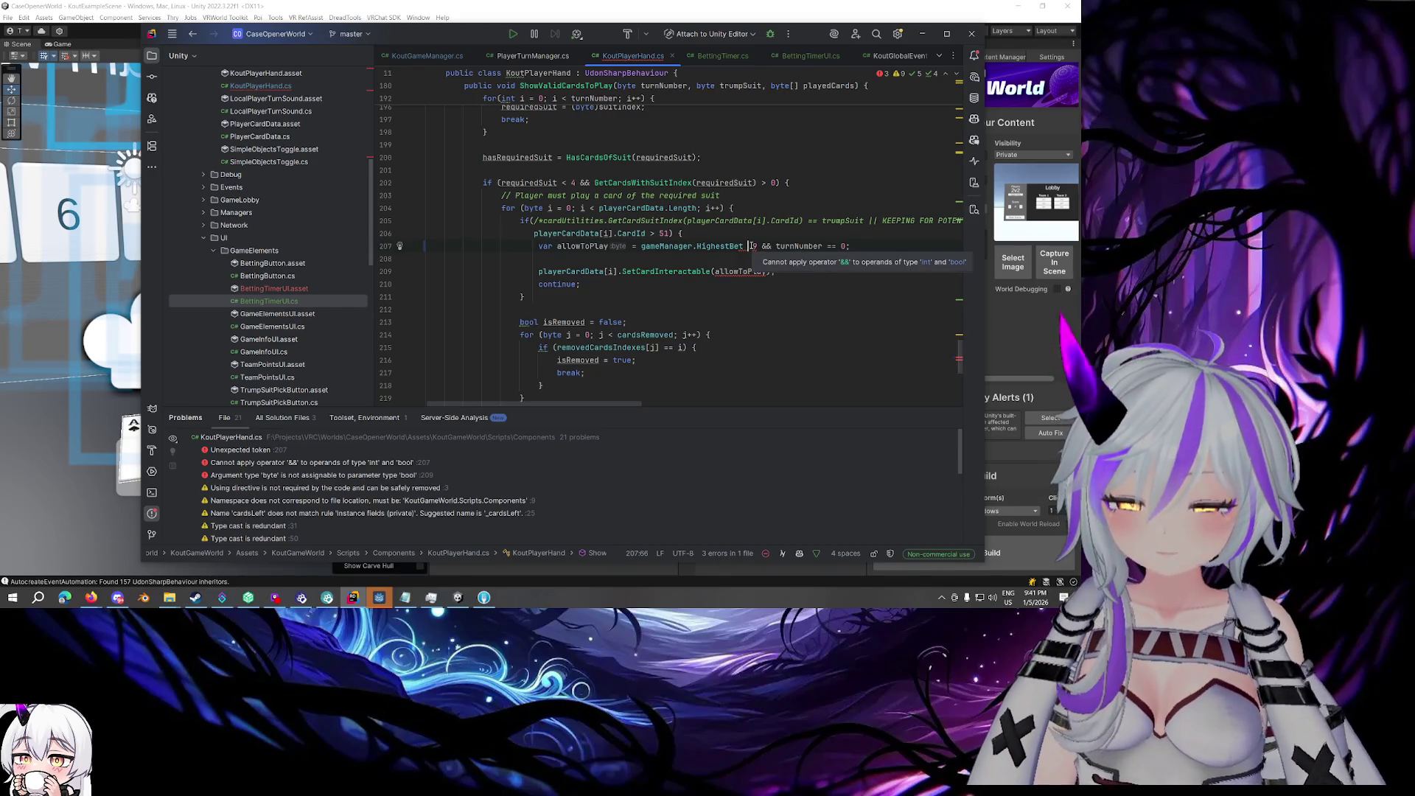
{"action": "type", "text": "="}
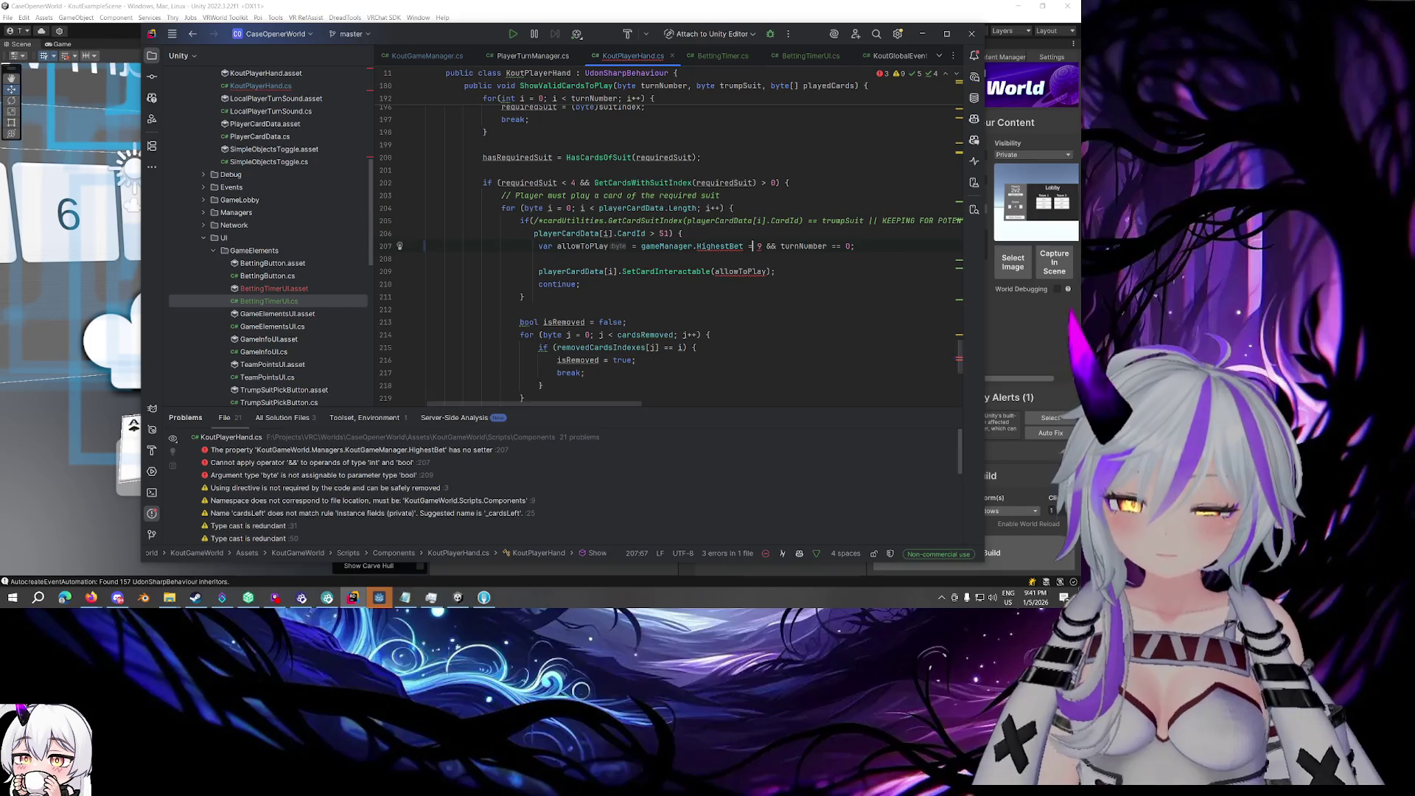
{"action": "type", "text": "="}
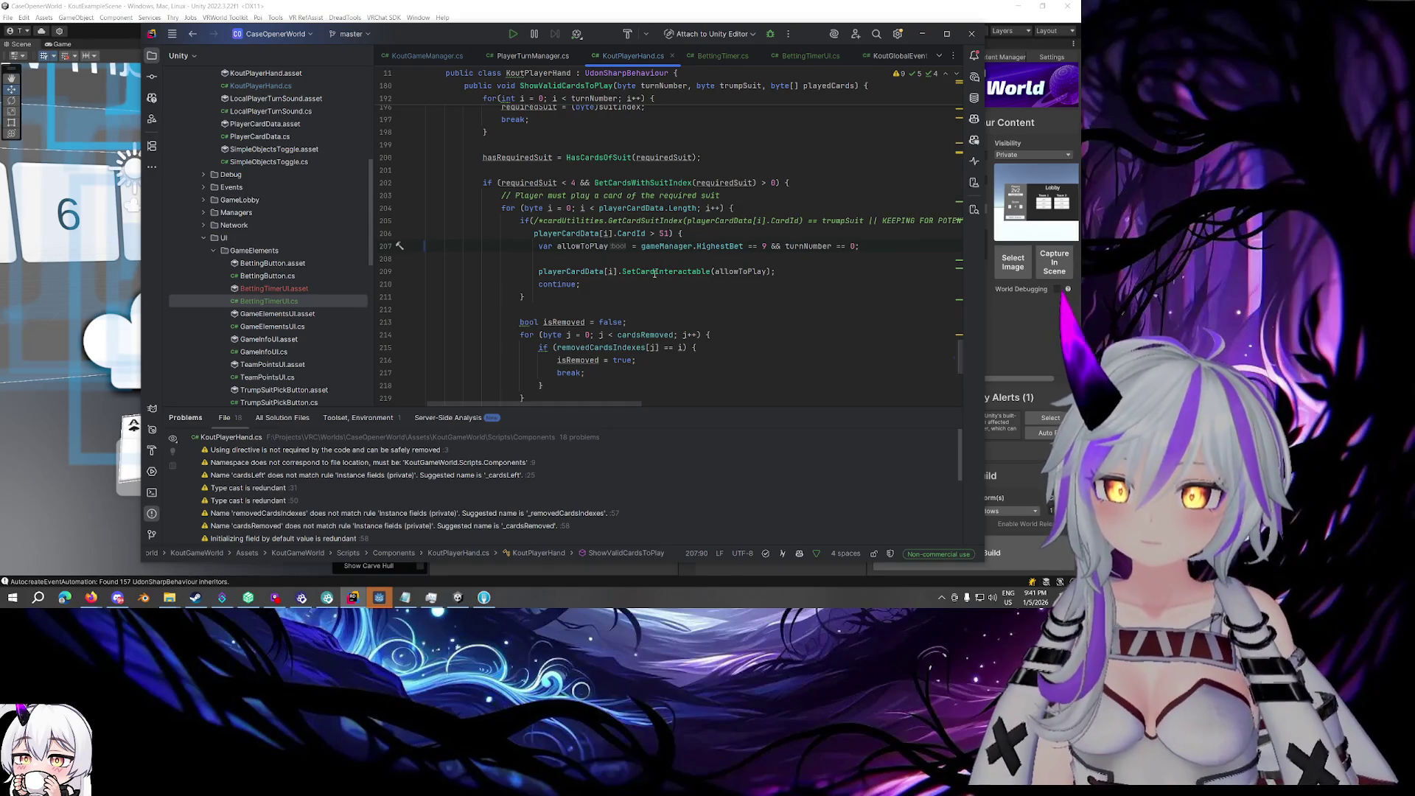
- Locate the SetCardsInteractable call at the end of ShowValidCardsToPlay
{"action": "scroll", "coordinate": [653, 273], "scroll_direction": "down", "scroll_amount": 1}
{"action": "left_click", "coordinate": [567, 247]}
{"action": "scroll", "coordinate": [568, 246], "scroll_direction": "down", "scroll_amount": 2}
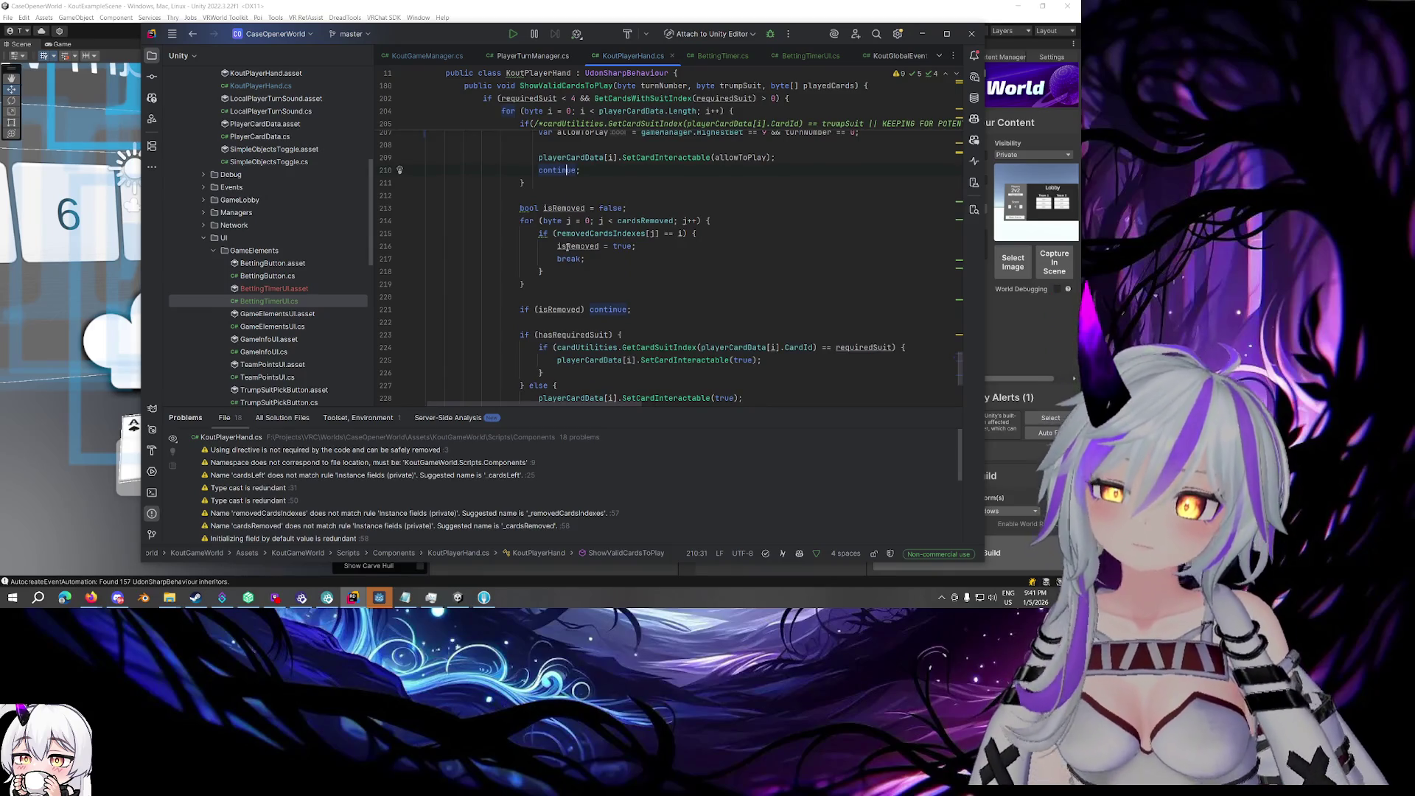
{"action": "scroll", "coordinate": [567, 246], "scroll_direction": "up", "scroll_amount": 2}
{"action": "scroll", "coordinate": [567, 247], "scroll_direction": "down", "scroll_amount": 7}
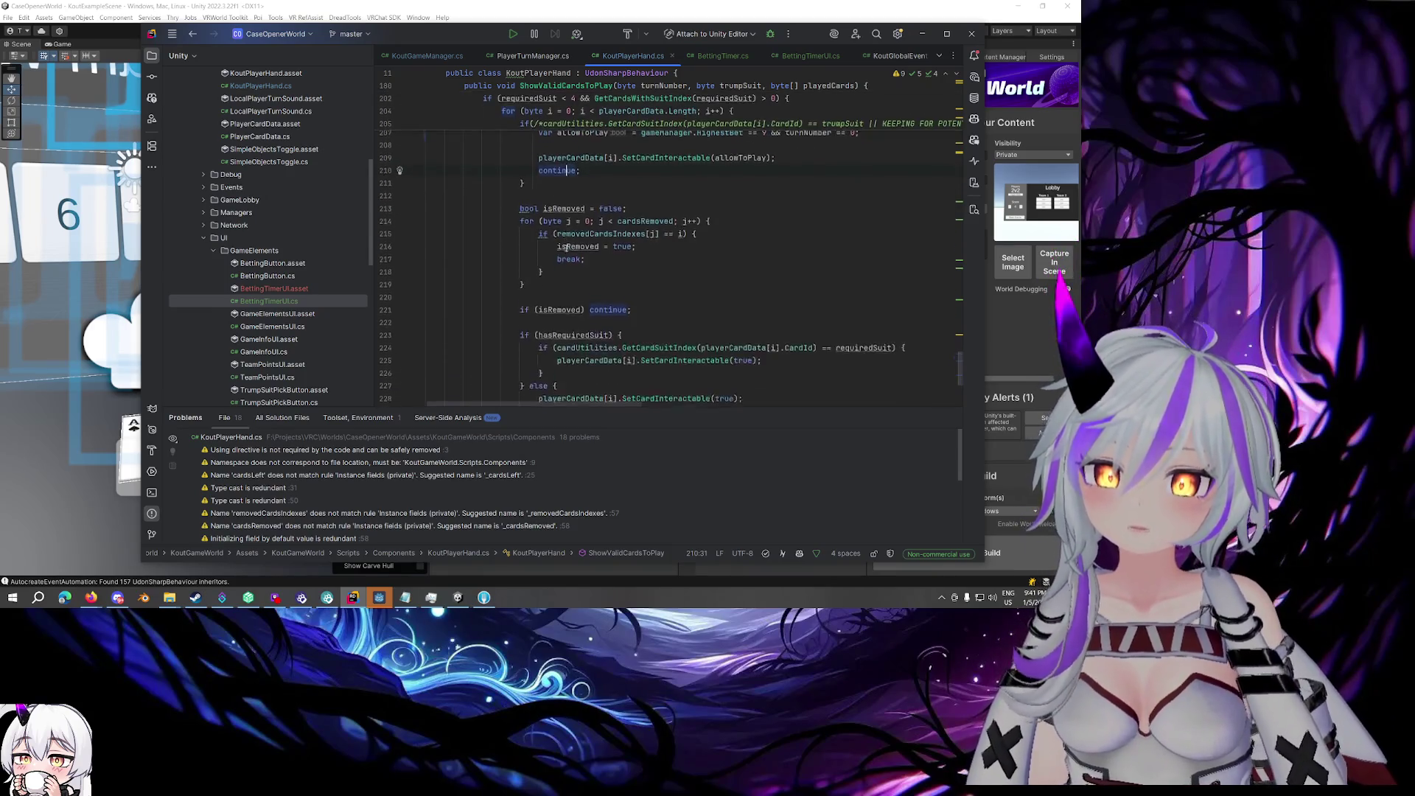
{"action": "left_click", "coordinate": [557, 253]}
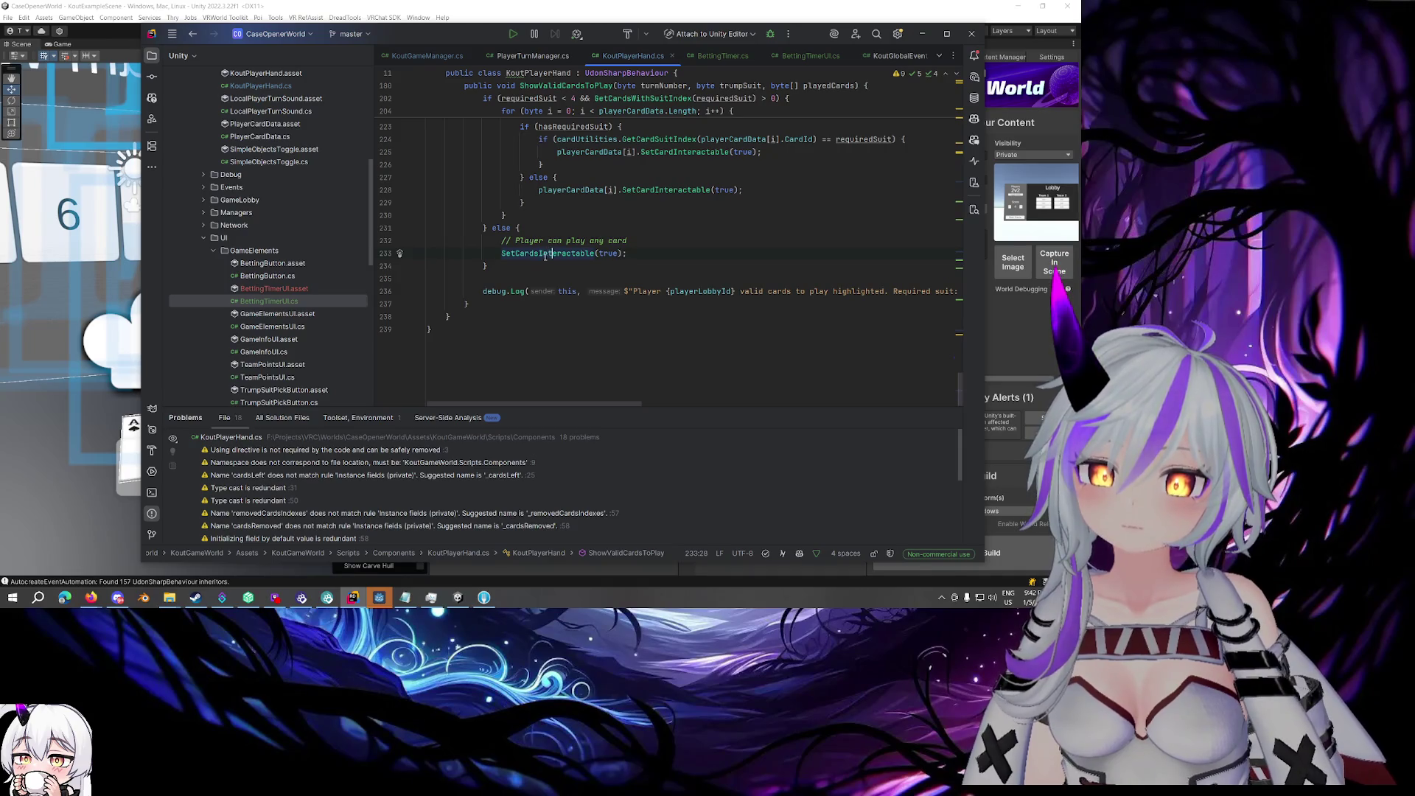
{"action": "left_click", "coordinate": [654, 254]}
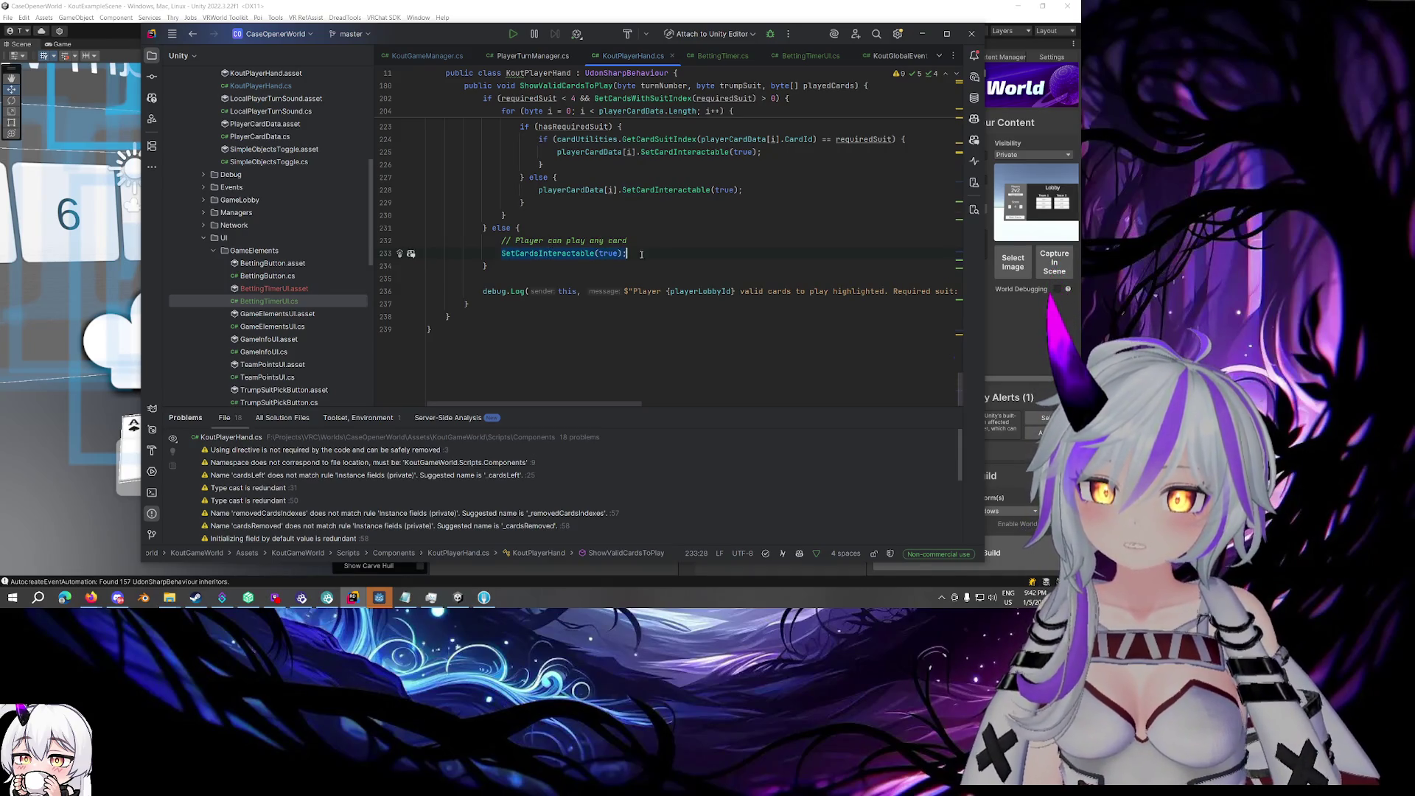
- Copy the for-loop header on line 204 and place the caret after SetCardsInteractable(true) on line 233
{"action": "scroll", "coordinate": [654, 253], "scroll_direction": "up", "scroll_amount": 10}
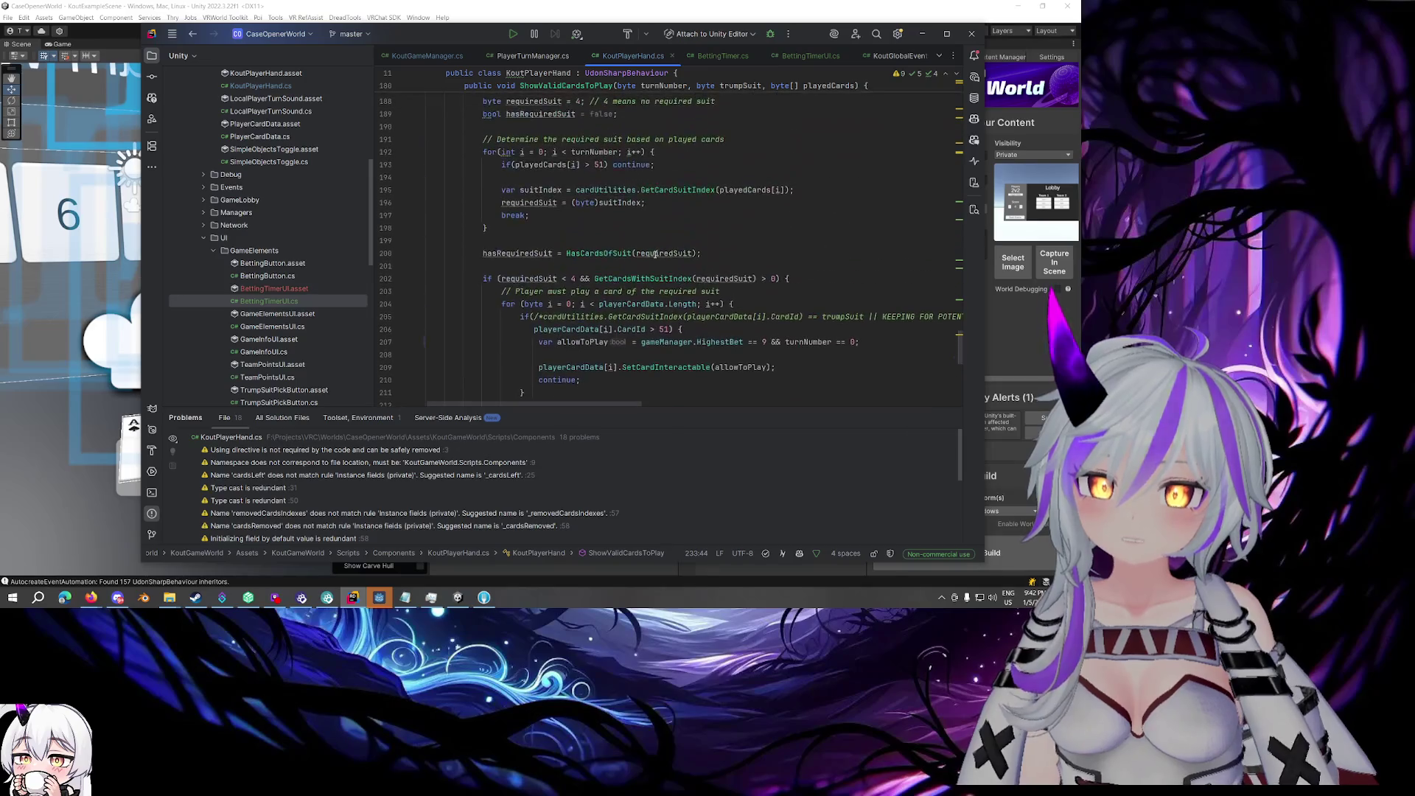
{"action": "scroll", "coordinate": [654, 253], "scroll_direction": "up", "scroll_amount": 3}
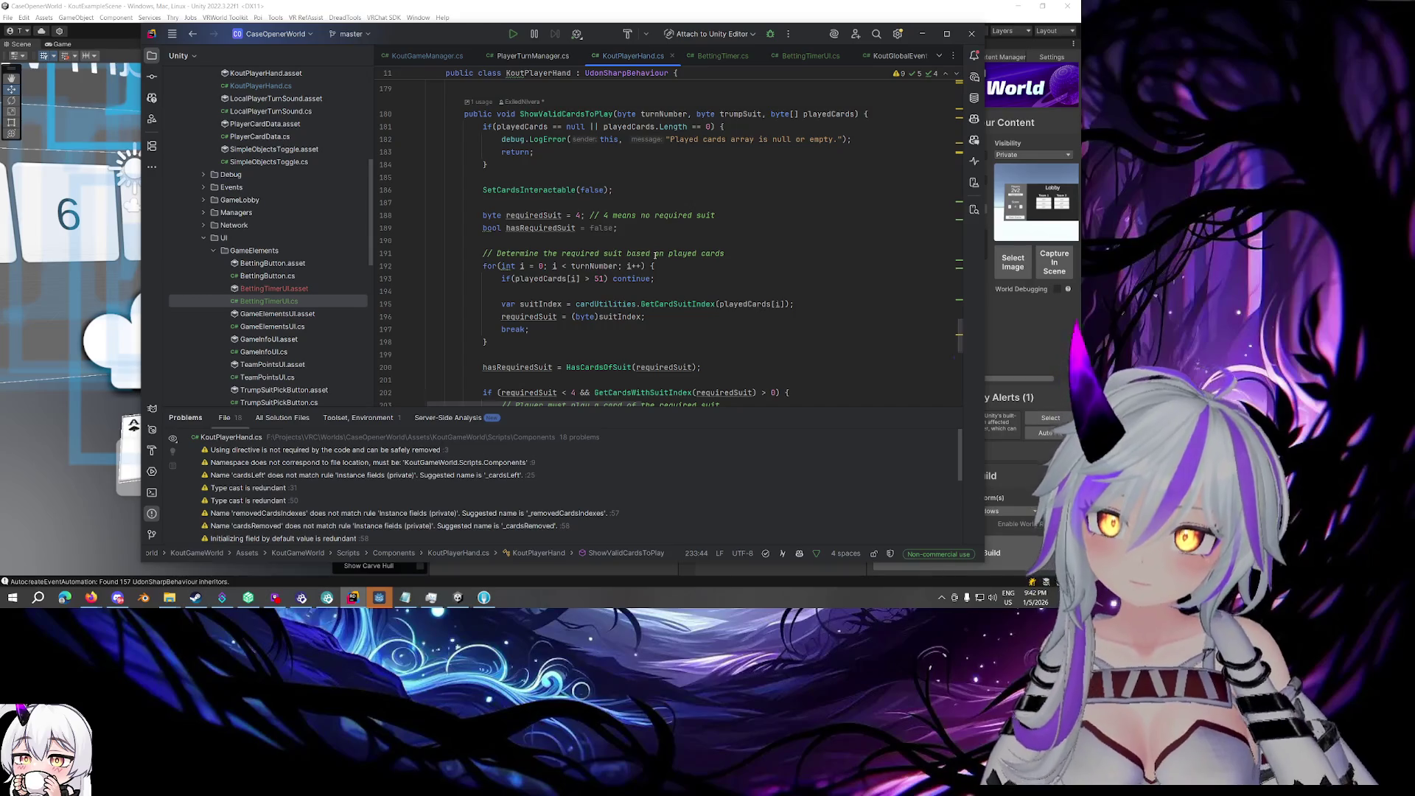
{"action": "scroll", "coordinate": [635, 262], "scroll_direction": "down", "scroll_amount": 4}
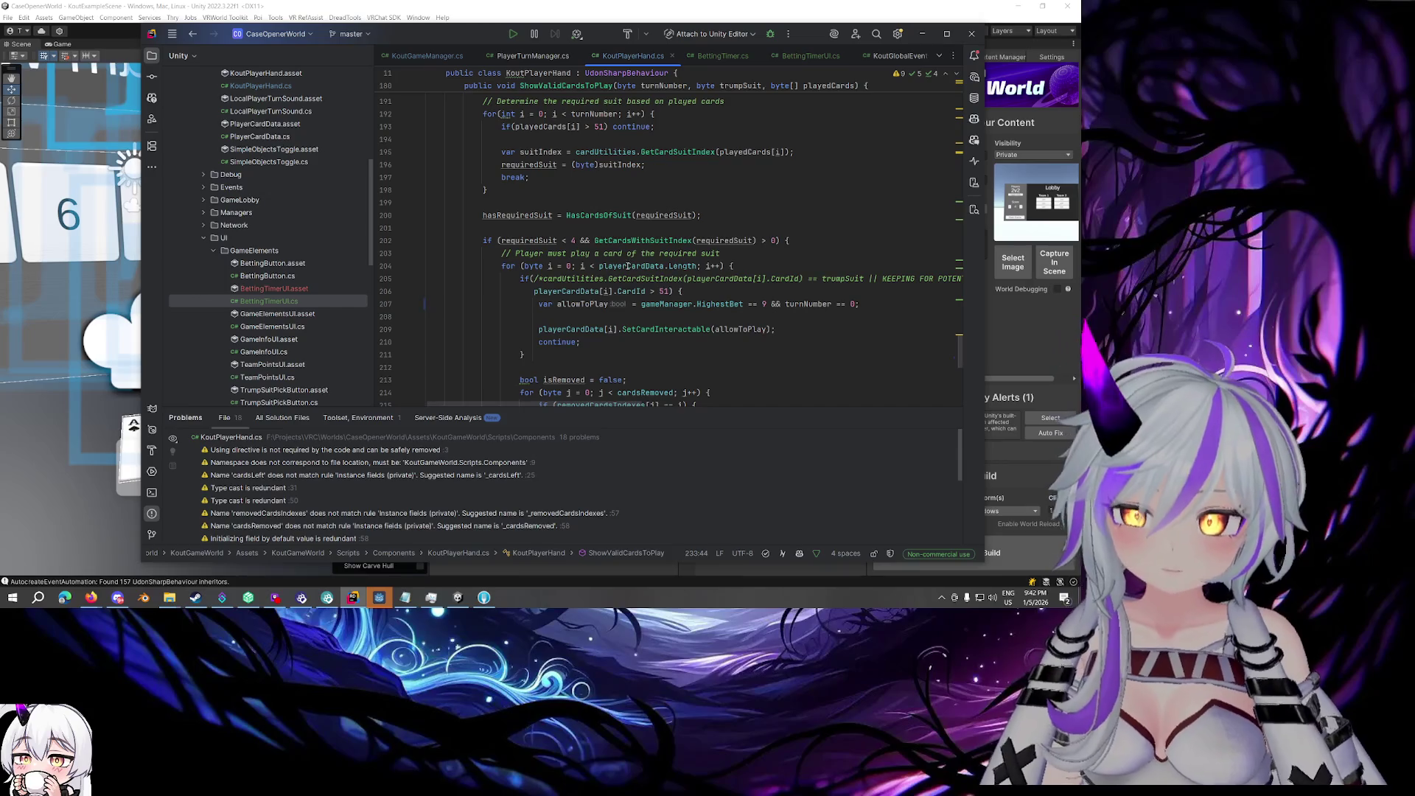
{"action": "mouse_move", "coordinate": [626, 267]}
{"action": "left_click", "coordinate": [738, 210]}
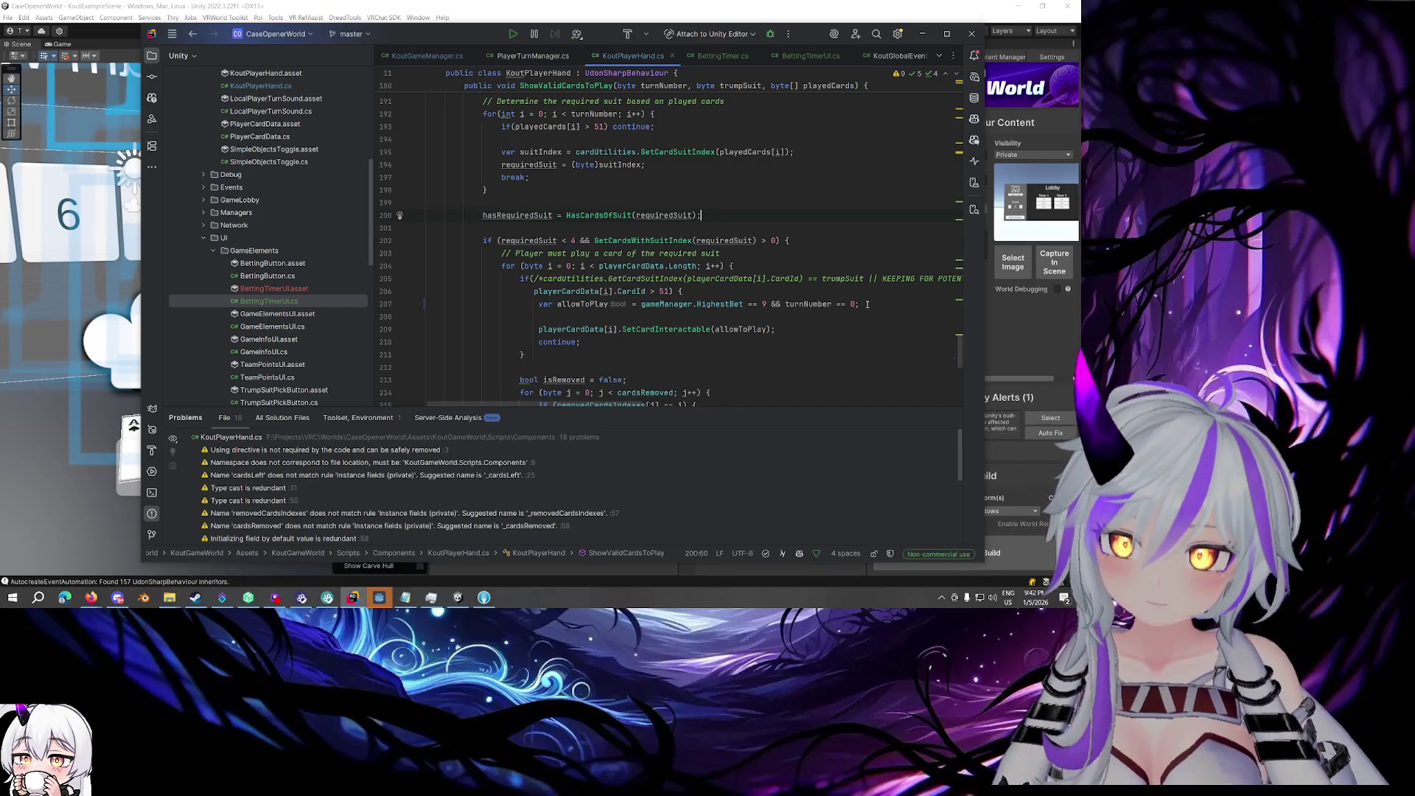
{"action": "left_click_drag", "start_coordinate": [737, 265], "coordinate": [502, 265]}
{"action": "scroll", "coordinate": [516, 262], "scroll_direction": "down", "scroll_amount": 10}
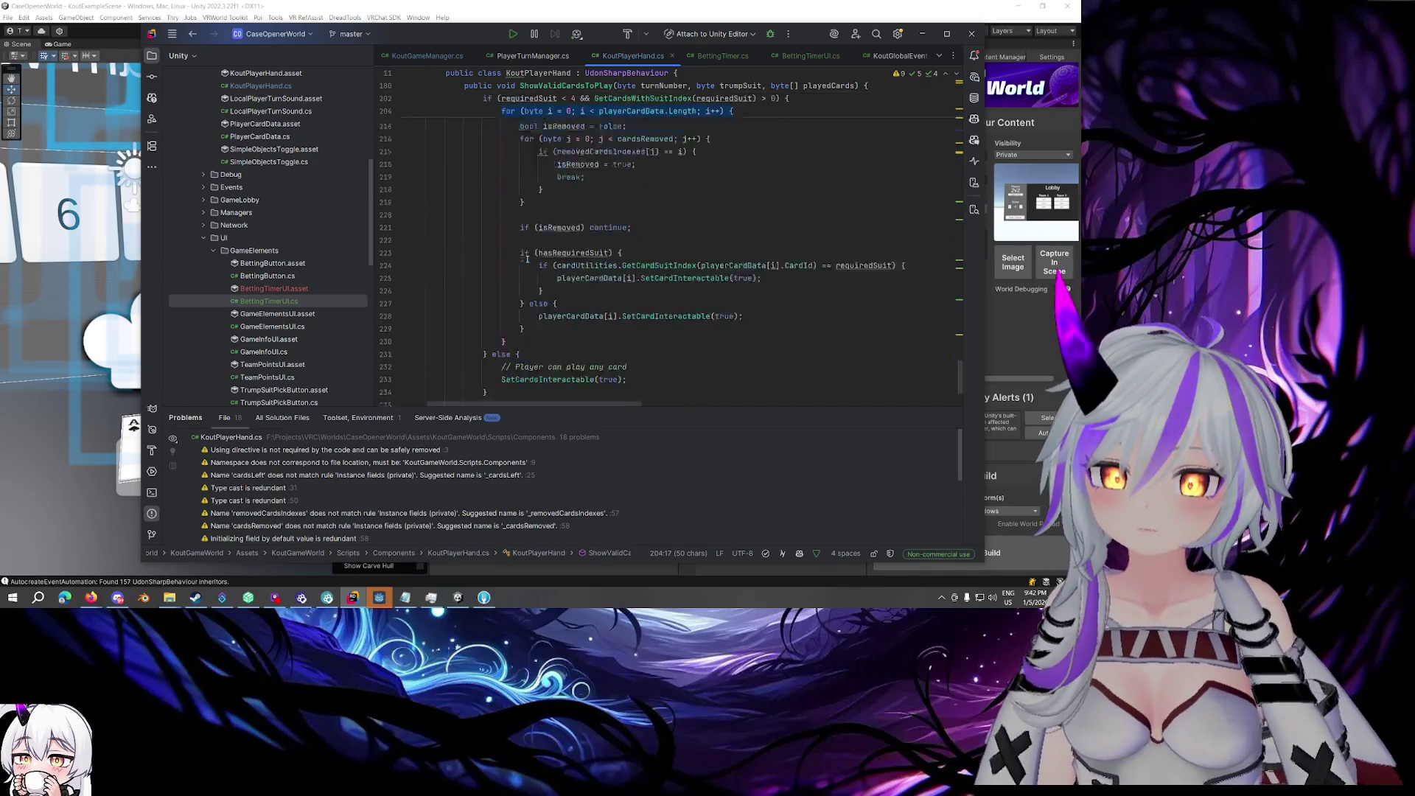
{"action": "left_click", "coordinate": [636, 253]}
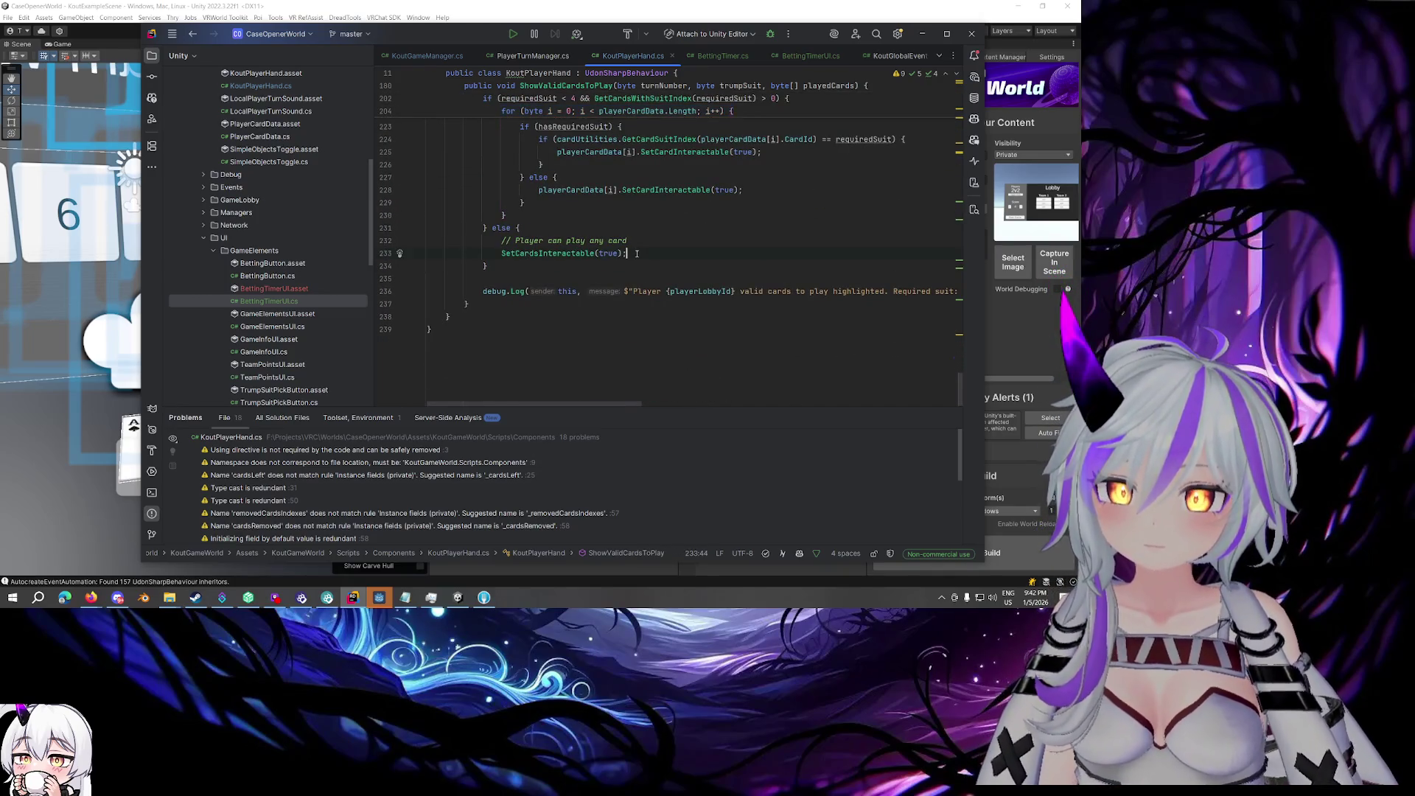
- Paste the card loop below SetCardsInteractable(true) and accept the suggested CardId > 51 special-card check
{"action": "key", "text": "Return"}
{"action": "key", "text": "Return"}
{"action": "key", "text": "ctrl+v"}
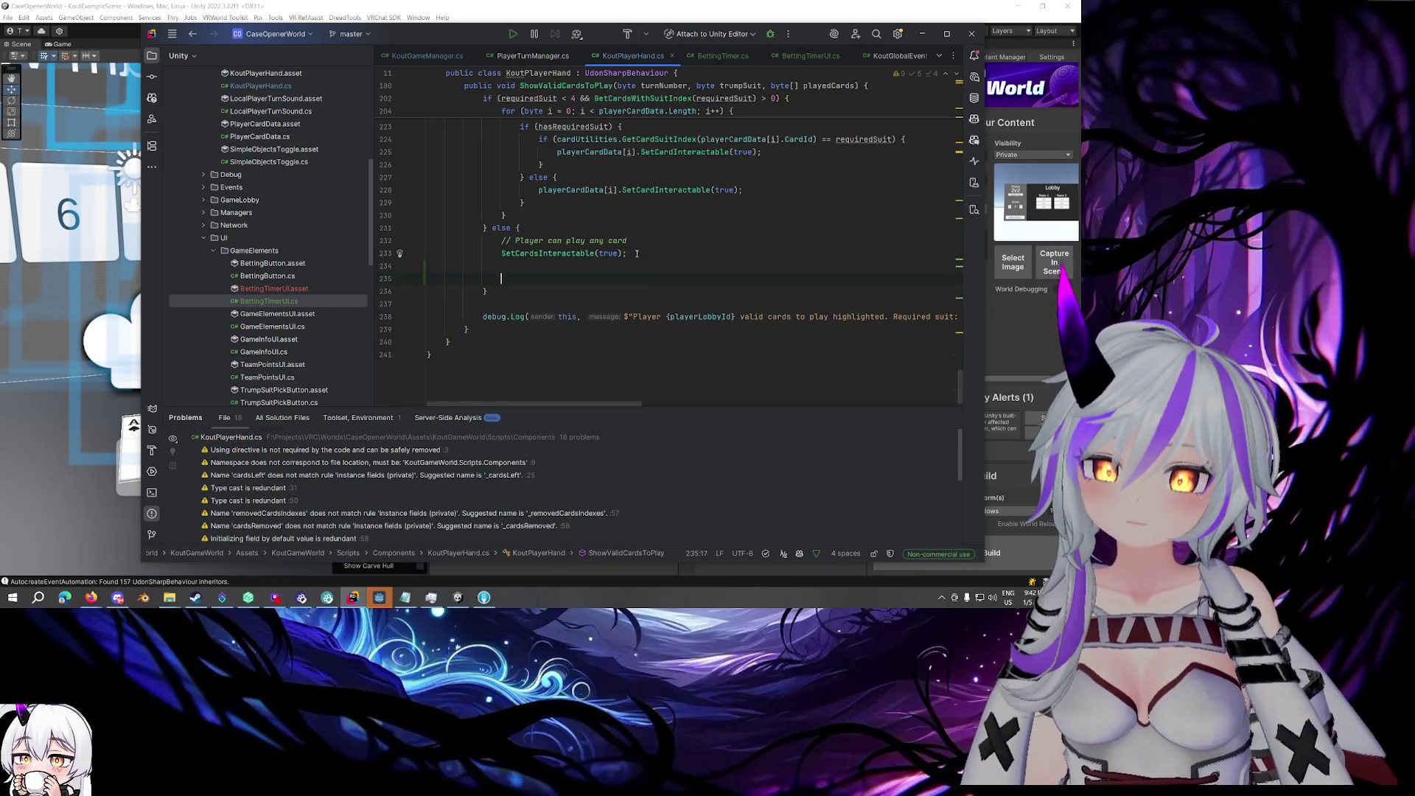
{"action": "key", "text": "Return"}
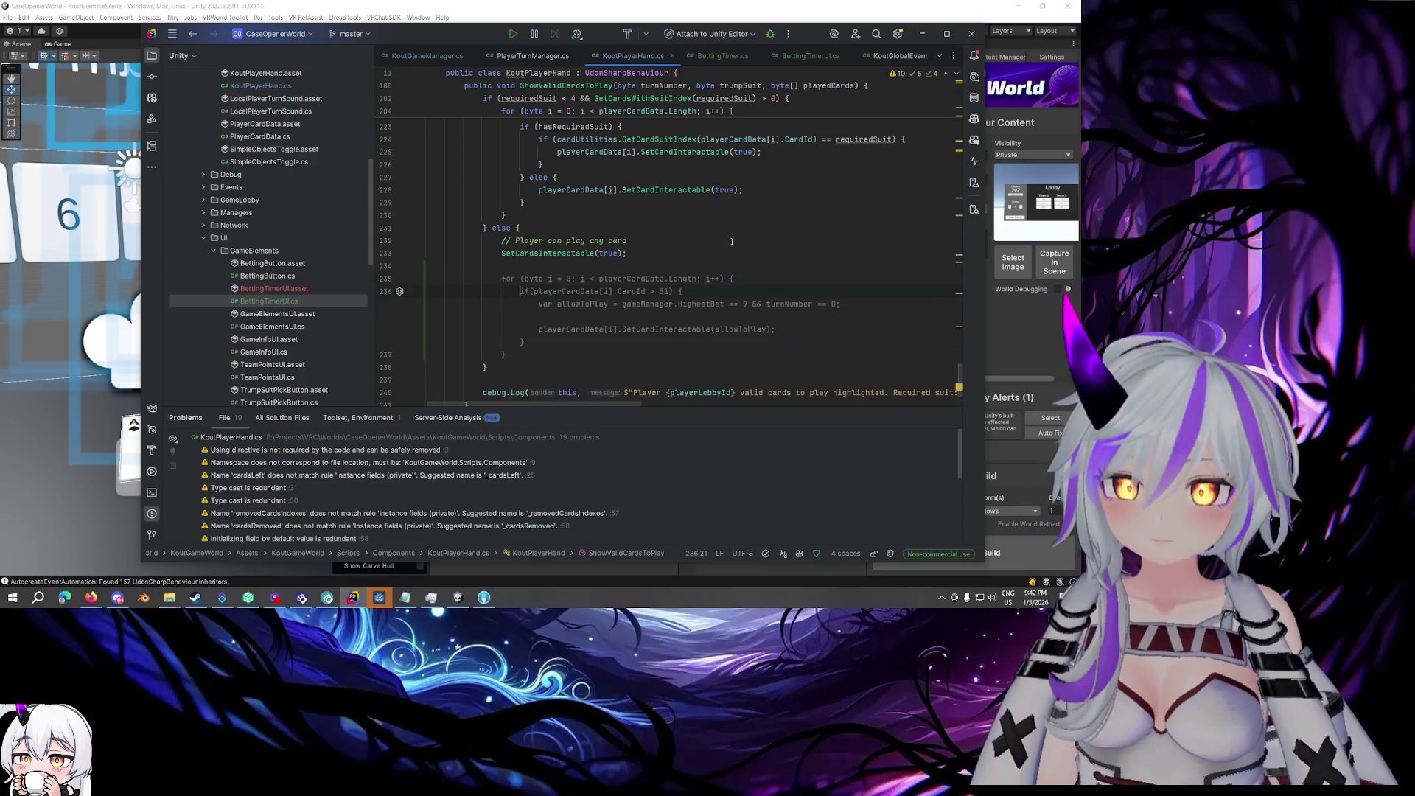
{"action": "key", "text": "Tab"}
- Replace allowToPlay with true in the required-suit branch call and delete the unused allowToPlay line
{"action": "scroll", "coordinate": [583, 315], "scroll_direction": "up", "scroll_amount": 7}
{"action": "scroll", "coordinate": [583, 315], "scroll_direction": "up", "scroll_amount": 2}
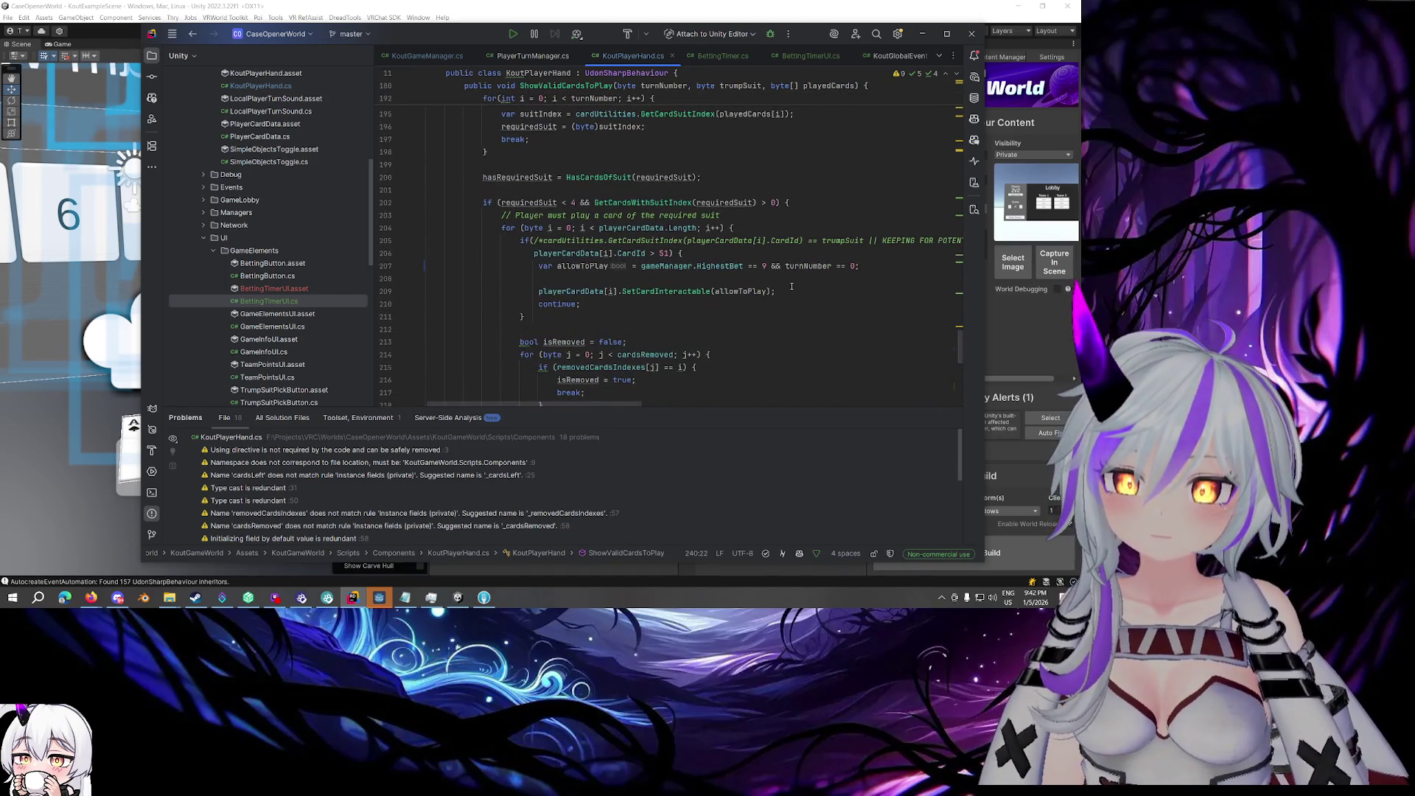
{"action": "double_click", "coordinate": [740, 292]}
{"action": "type", "text": "true"}
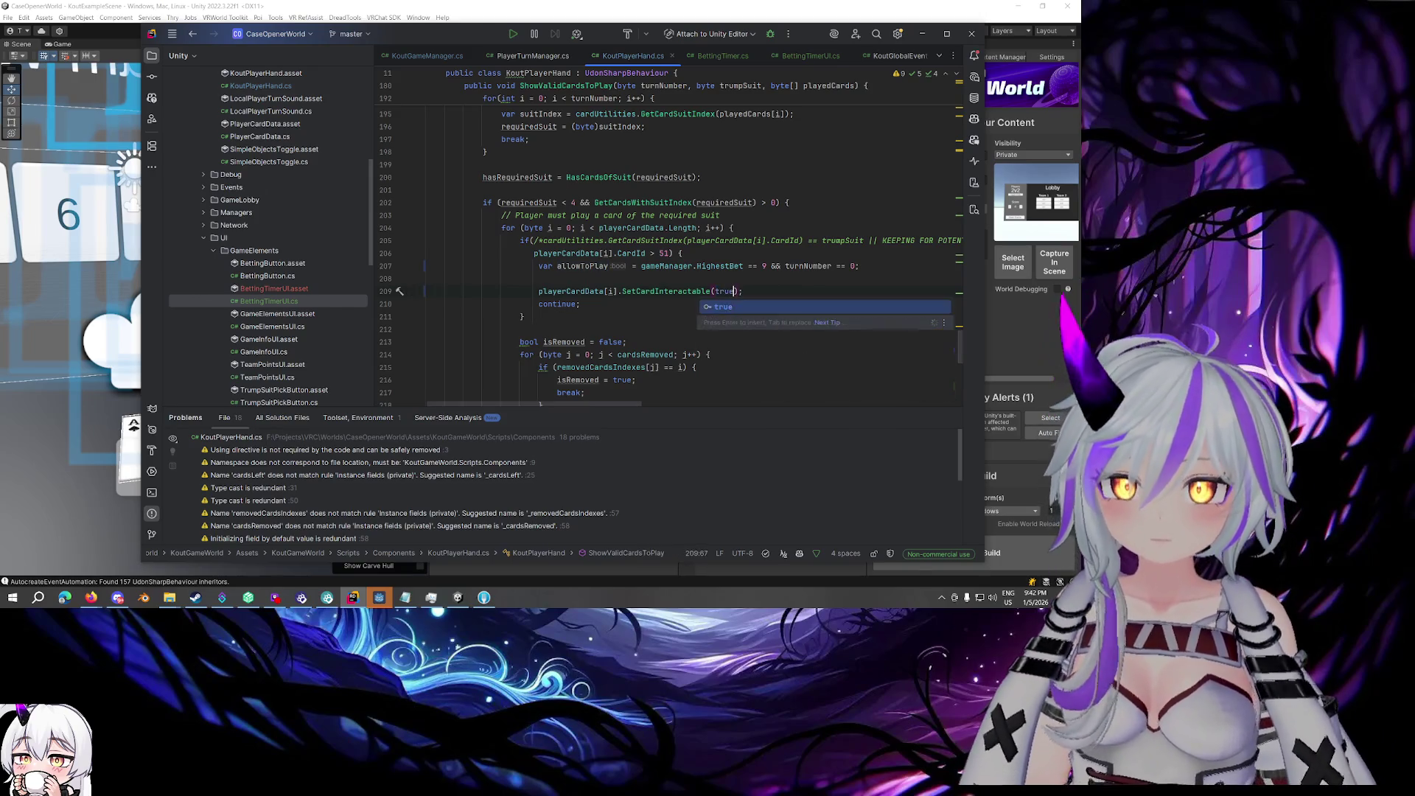
{"action": "left_click_drag", "start_coordinate": [859, 266], "coordinate": [355, 266]}
{"action": "key", "text": "BackSpace"}
{"action": "key", "text": "BackSpace"}
{"action": "key", "text": "Delete"}
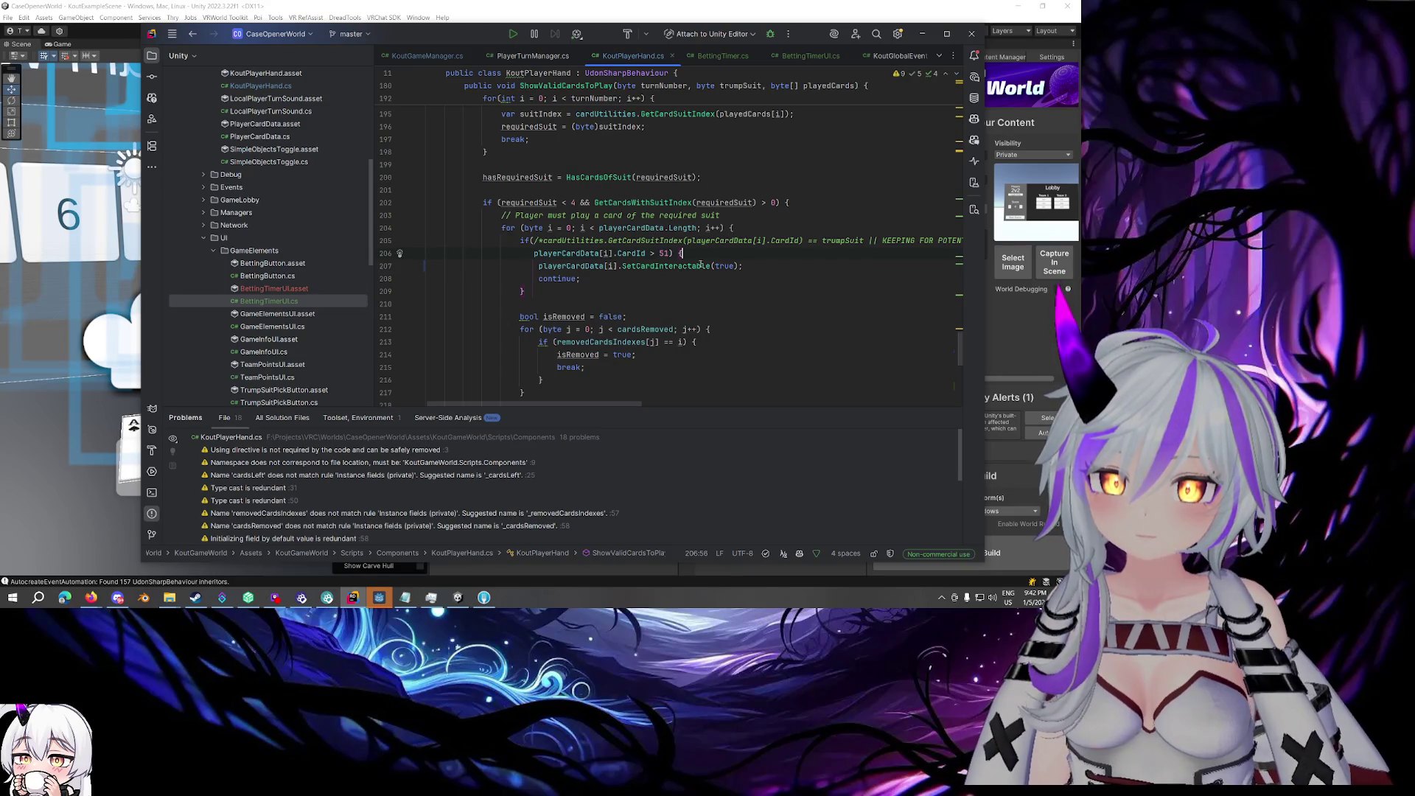
{"action": "left_click_drag", "start_coordinate": [790, 268], "coordinate": [539, 266]}
{"action": "key", "text": "Left"}
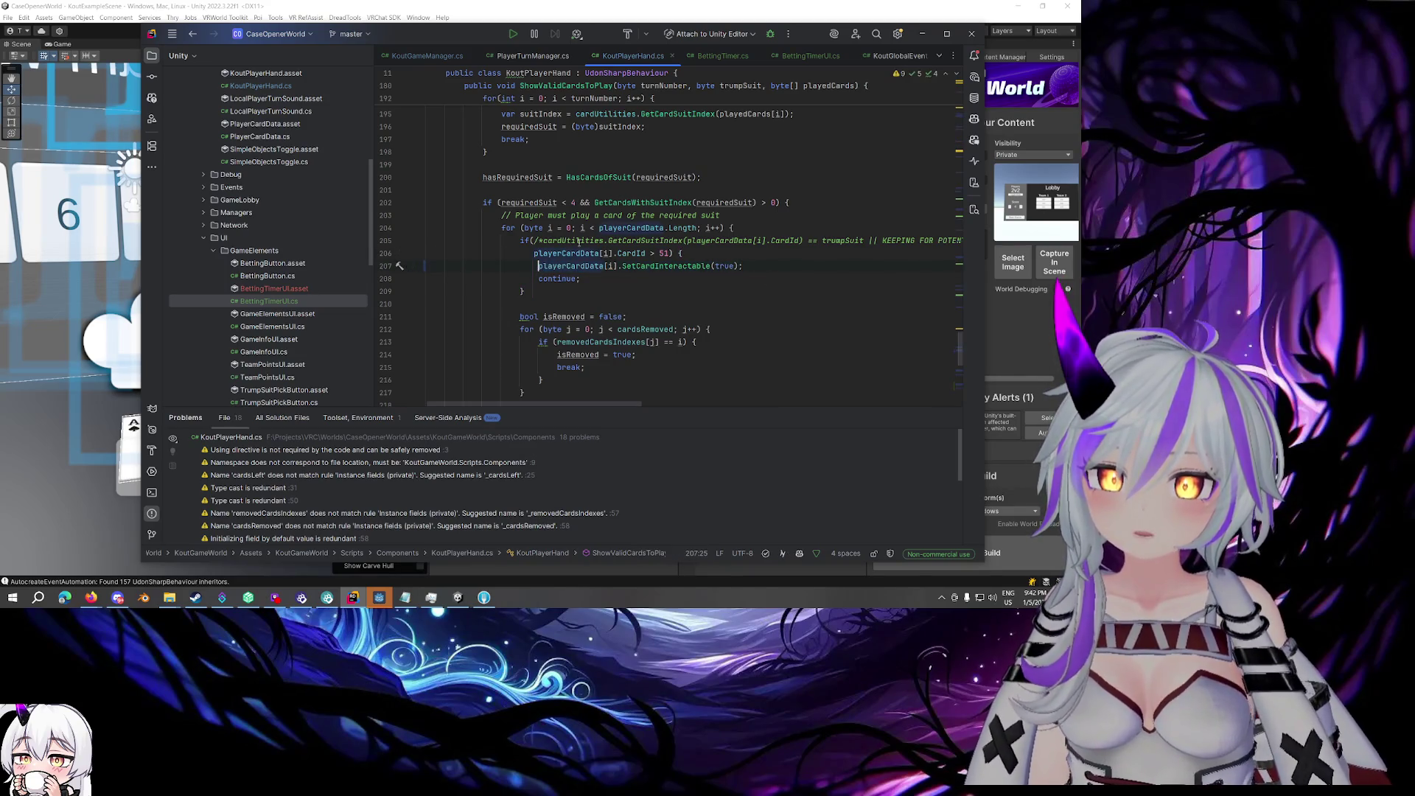
{"action": "left_click", "coordinate": [725, 203]}
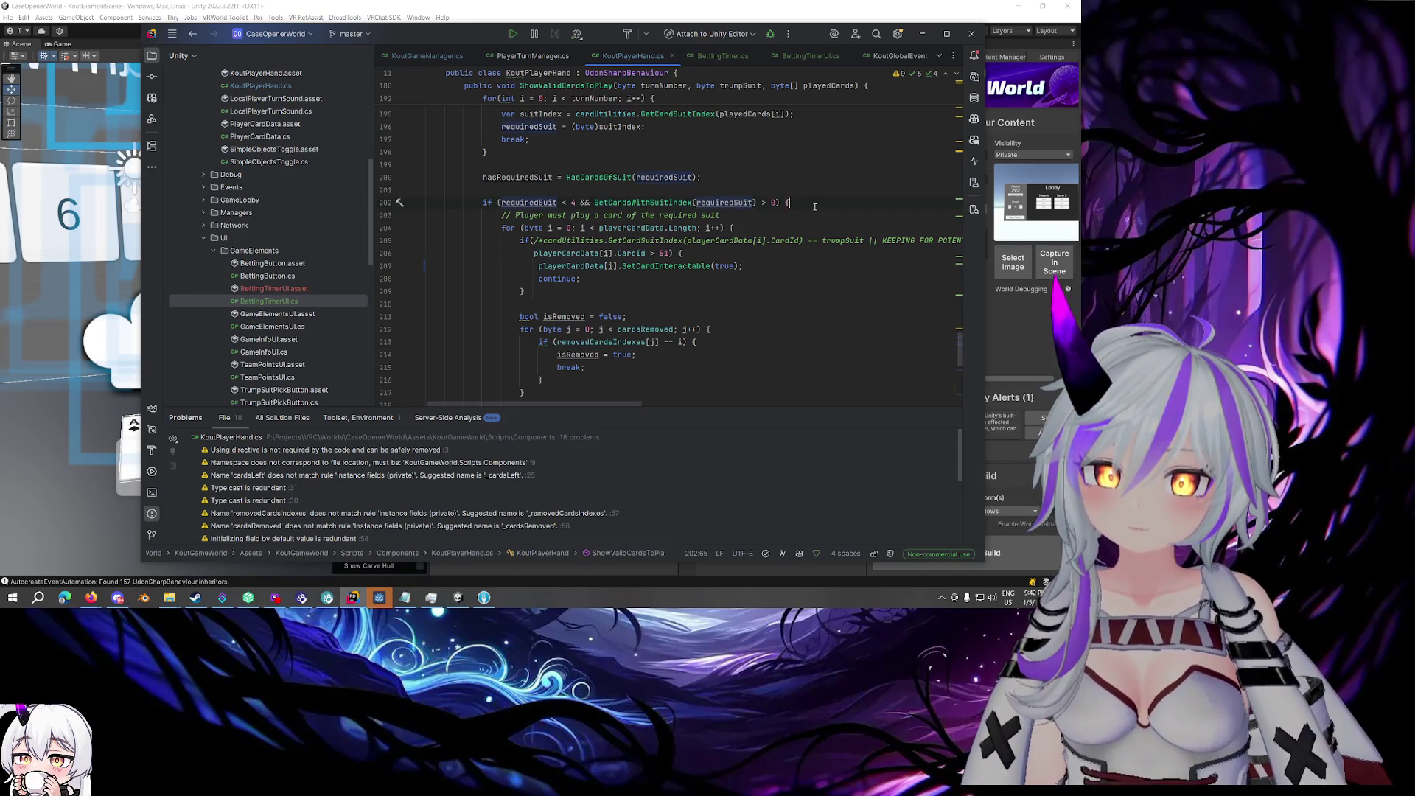
{"action": "left_click", "coordinate": [535, 177]}
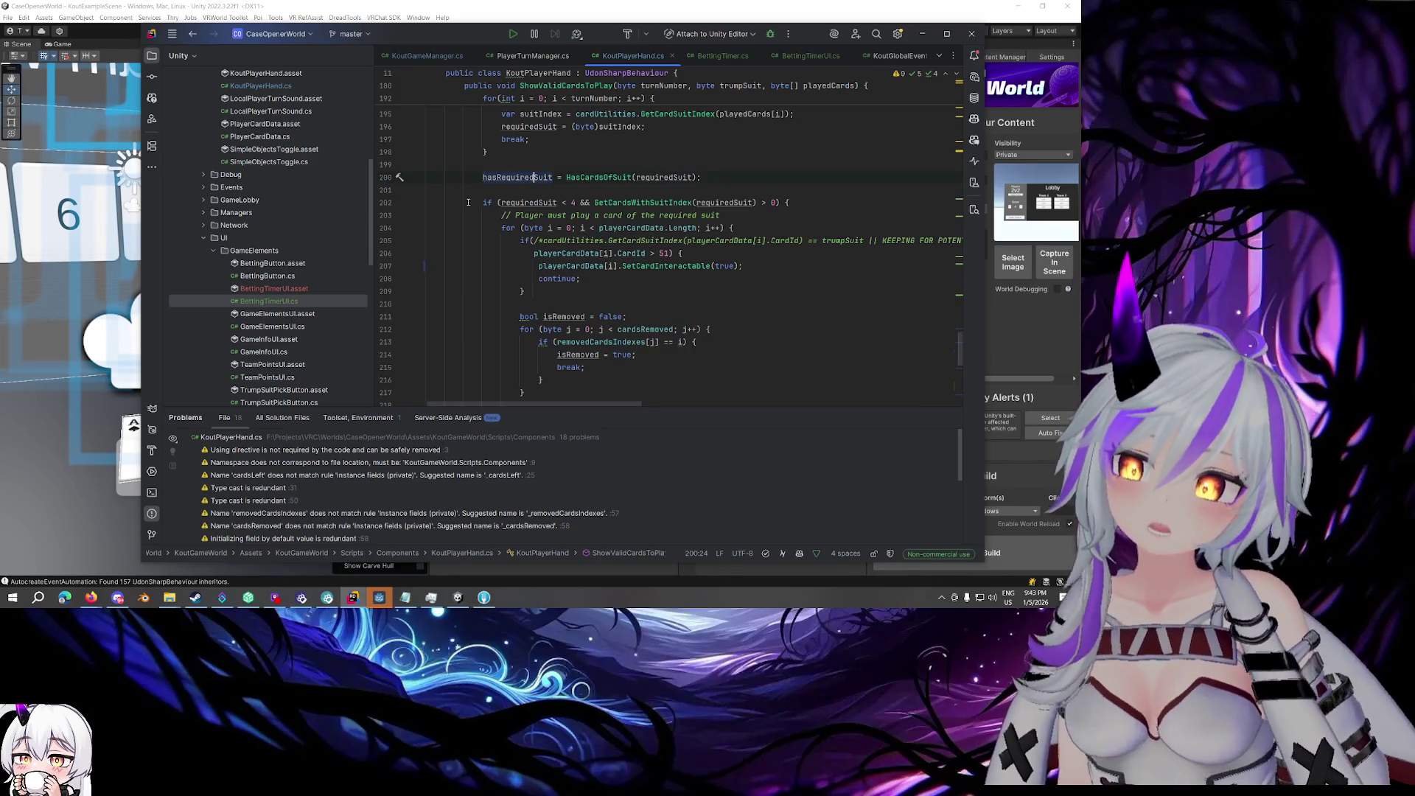
- Add the comment "Disable interaction for special cards if not allowed" above the new loop
{"action": "scroll", "coordinate": [486, 202], "scroll_direction": "down", "scroll_amount": 10}
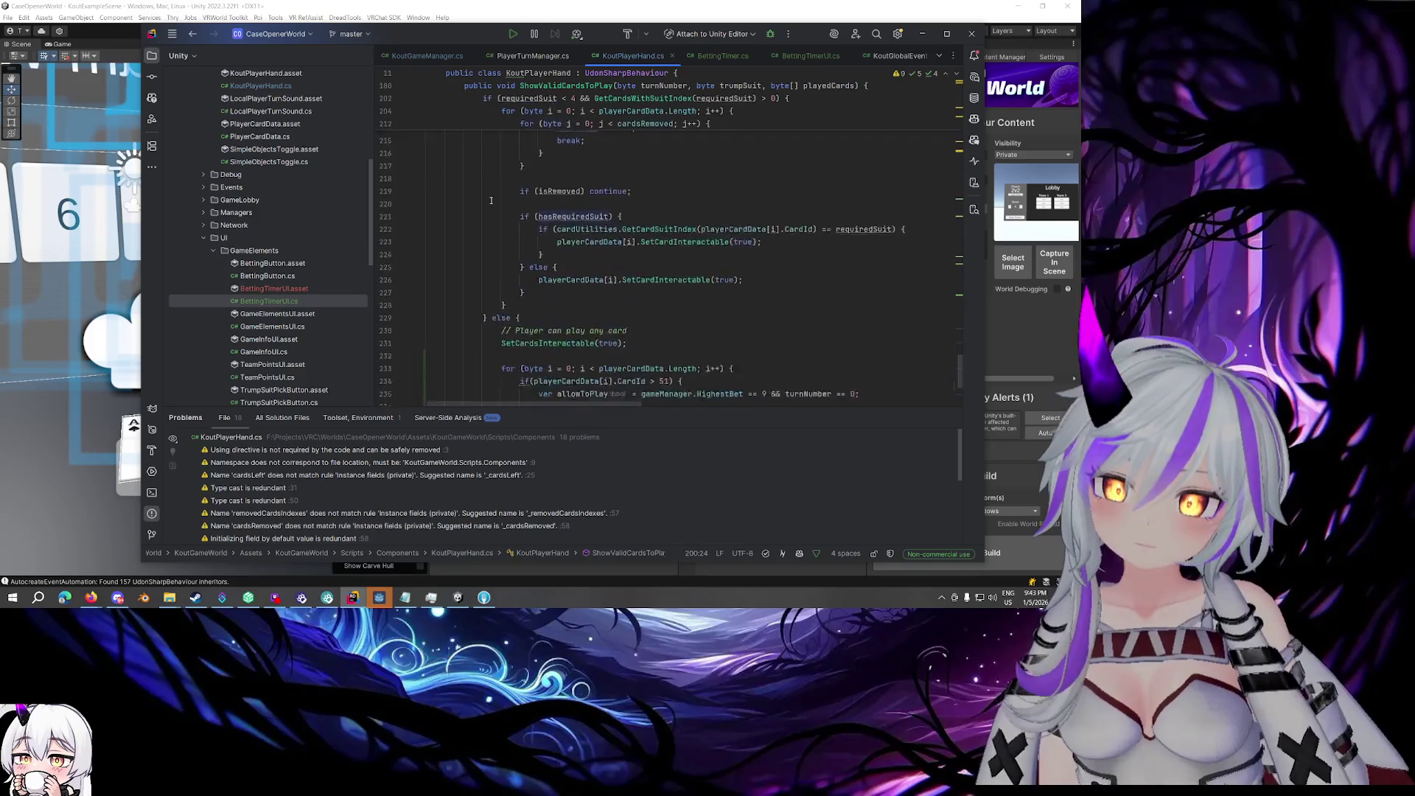
{"action": "scroll", "coordinate": [490, 201], "scroll_direction": "up", "scroll_amount": 1}
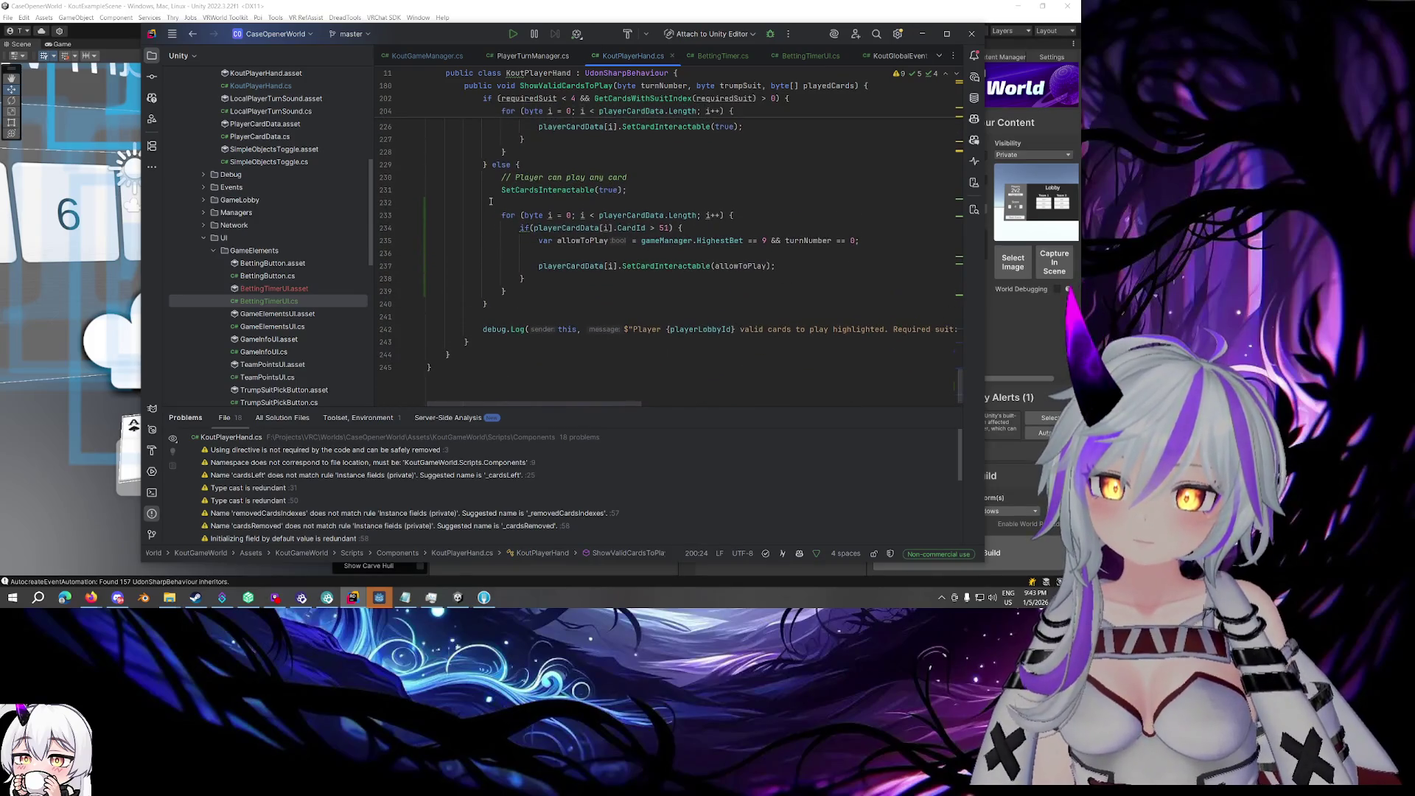
{"action": "left_click", "coordinate": [490, 202]}
{"action": "key", "text": "Return"}
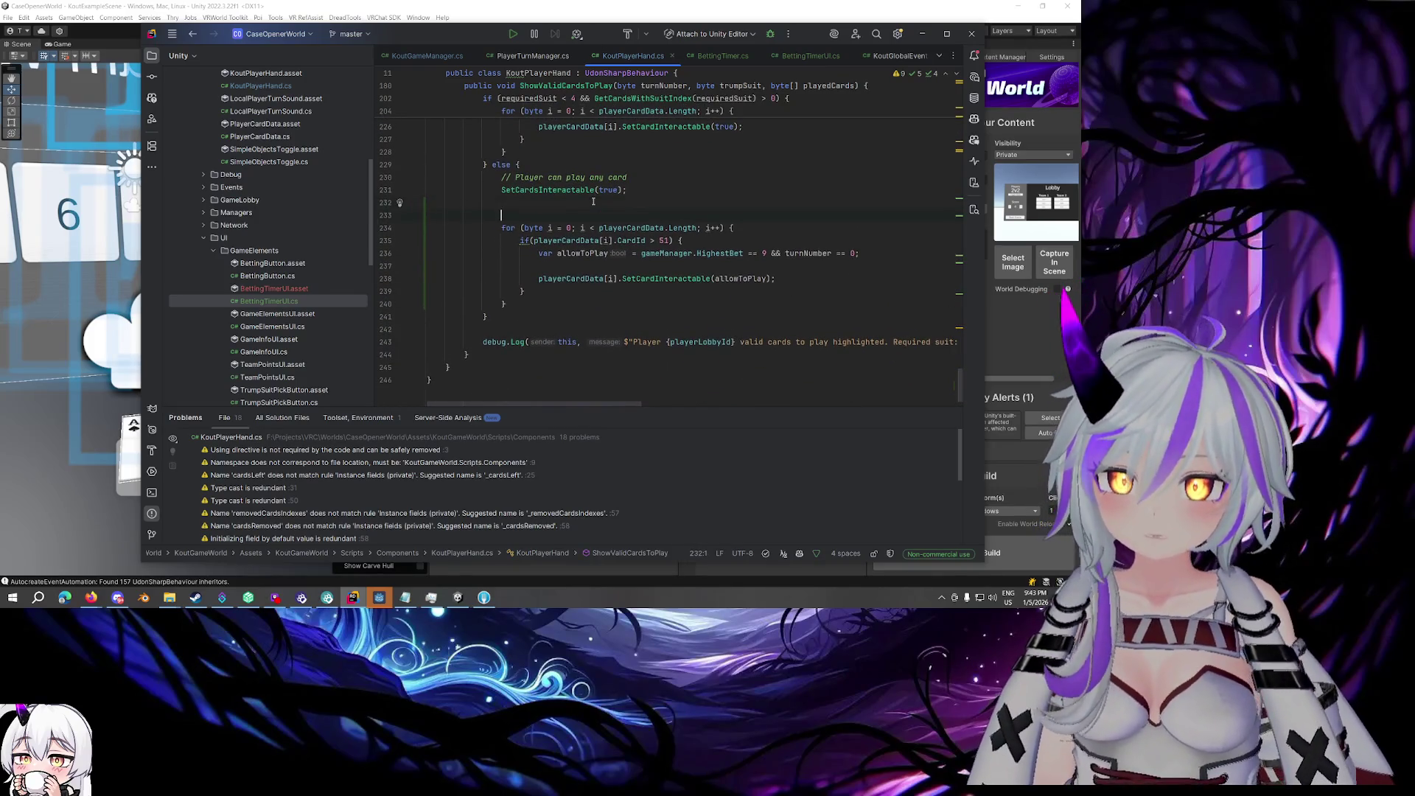
{"action": "type", "text": "//"}
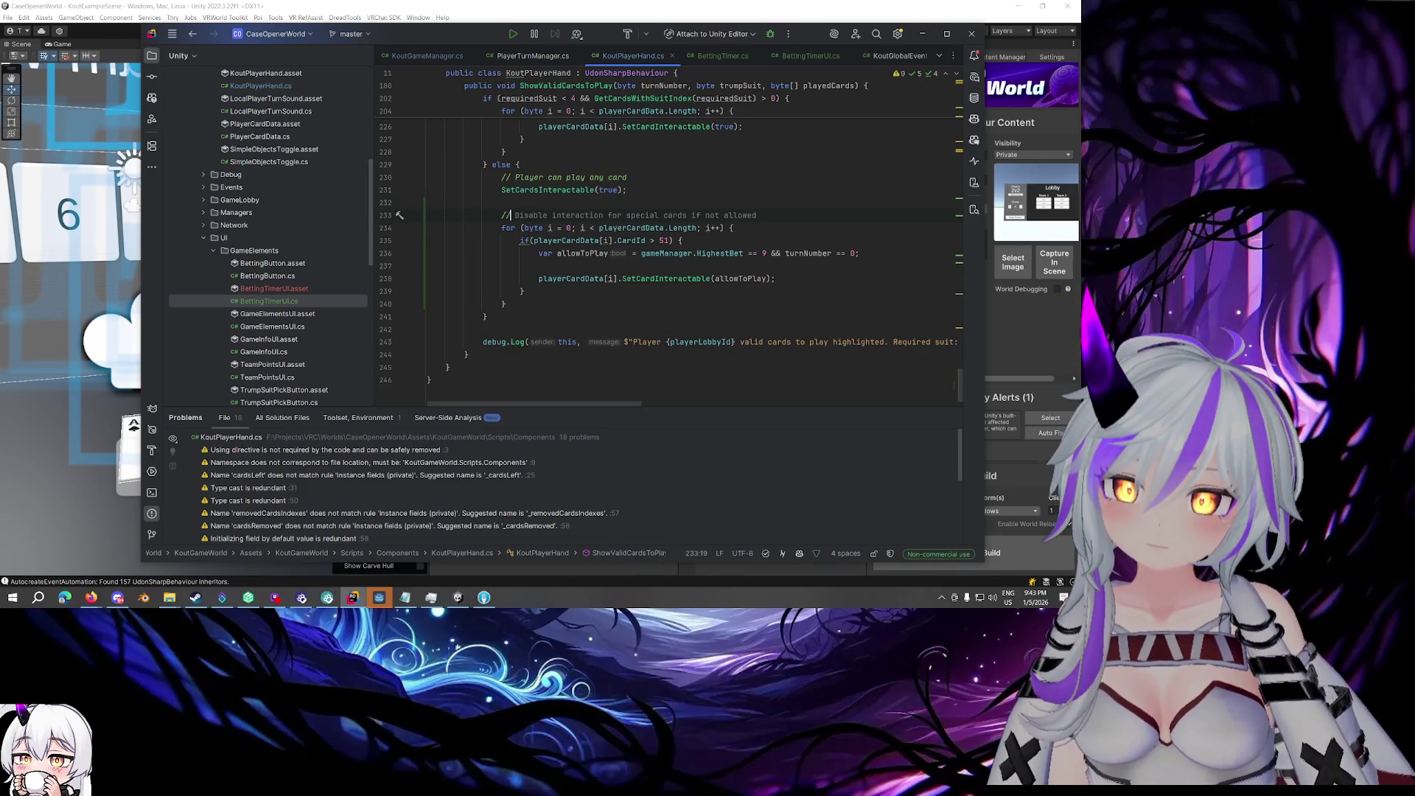
{"action": "key", "text": "Tab"}
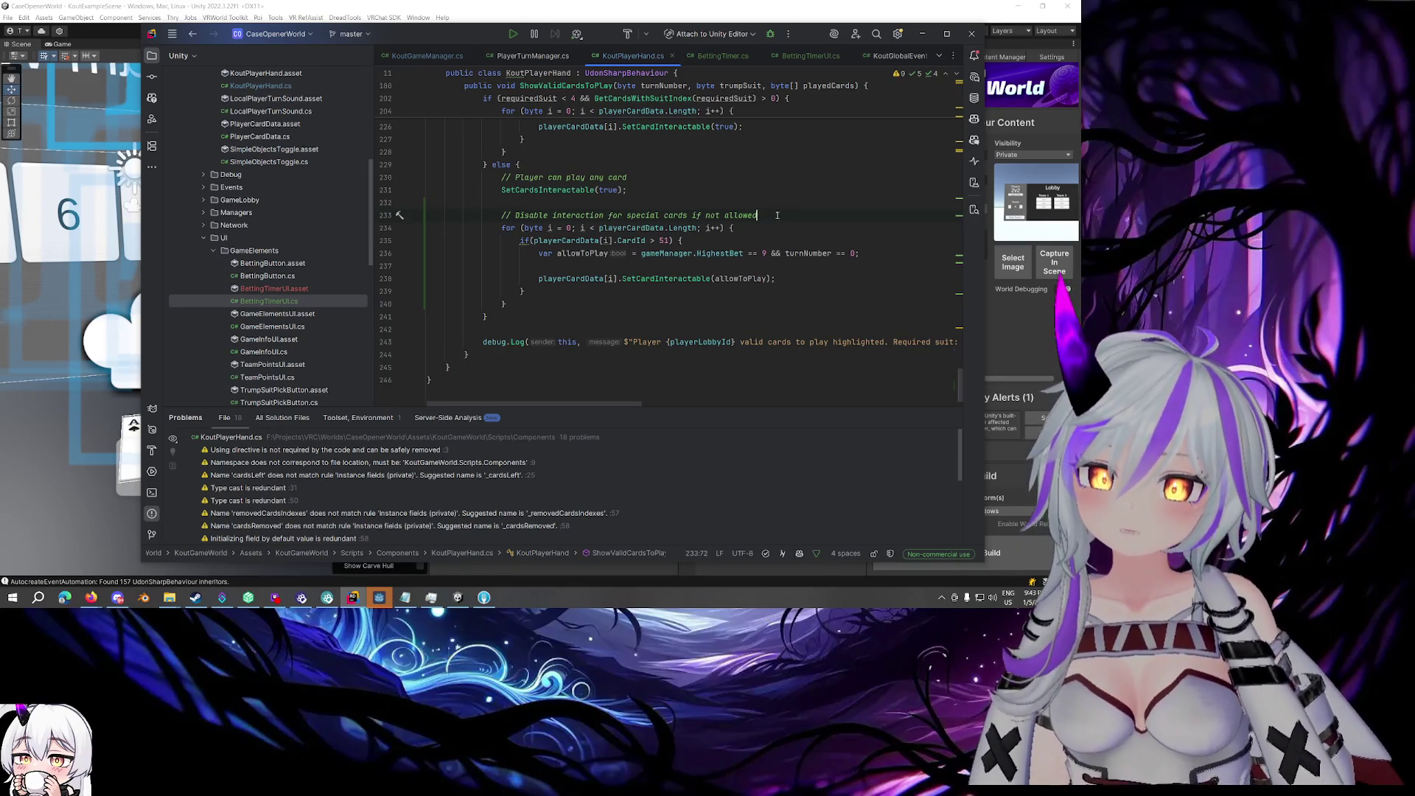
- Review the else branch and its special-card loop, then return to Unity to recompile
{"action": "left_click_drag", "start_coordinate": [523, 294], "coordinate": [501, 177]}
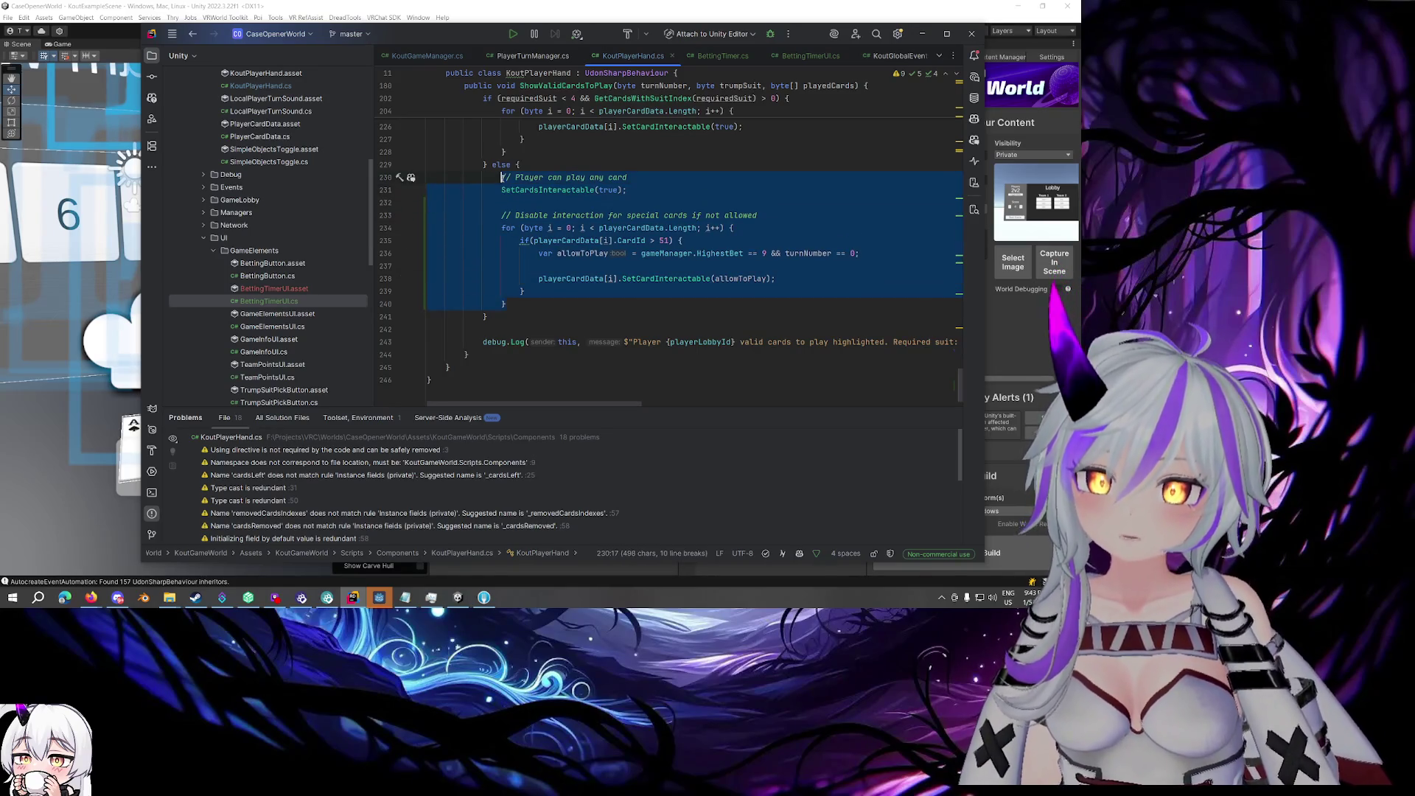
{"action": "left_click", "coordinate": [501, 177]}
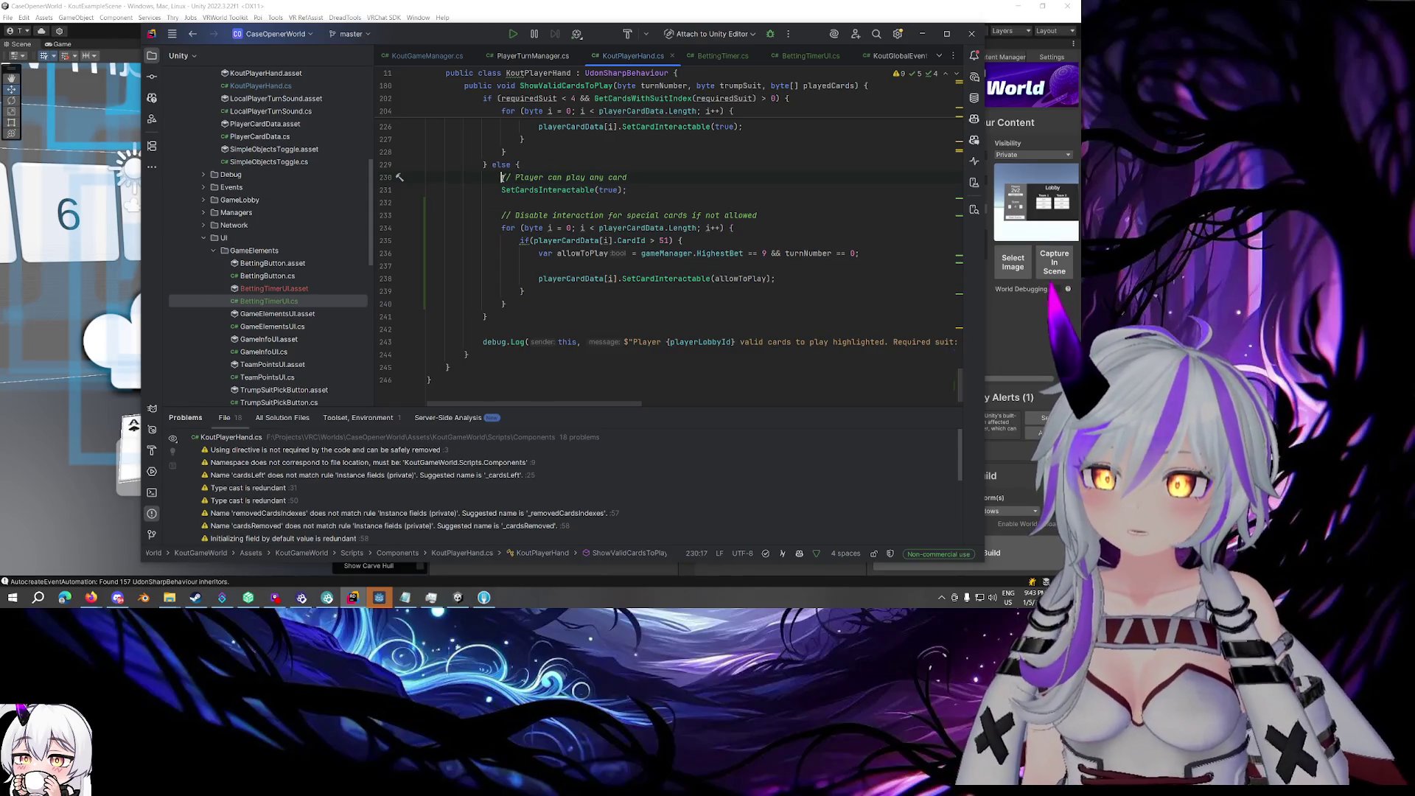
{"action": "left_click_drag", "start_coordinate": [503, 215], "coordinate": [545, 304]}
{"action": "left_click", "coordinate": [560, 304]}
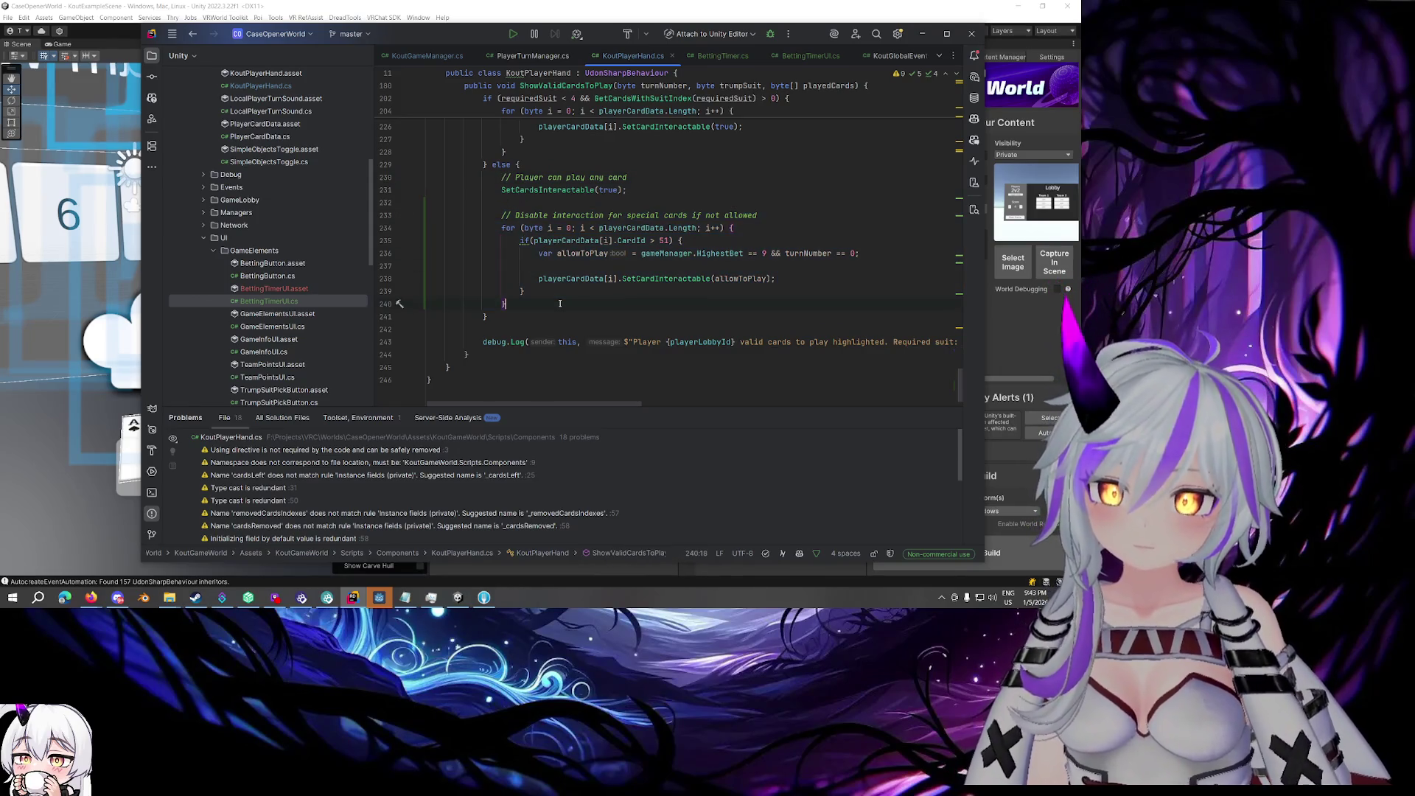
{"action": "key", "text": "alt+Tab"}
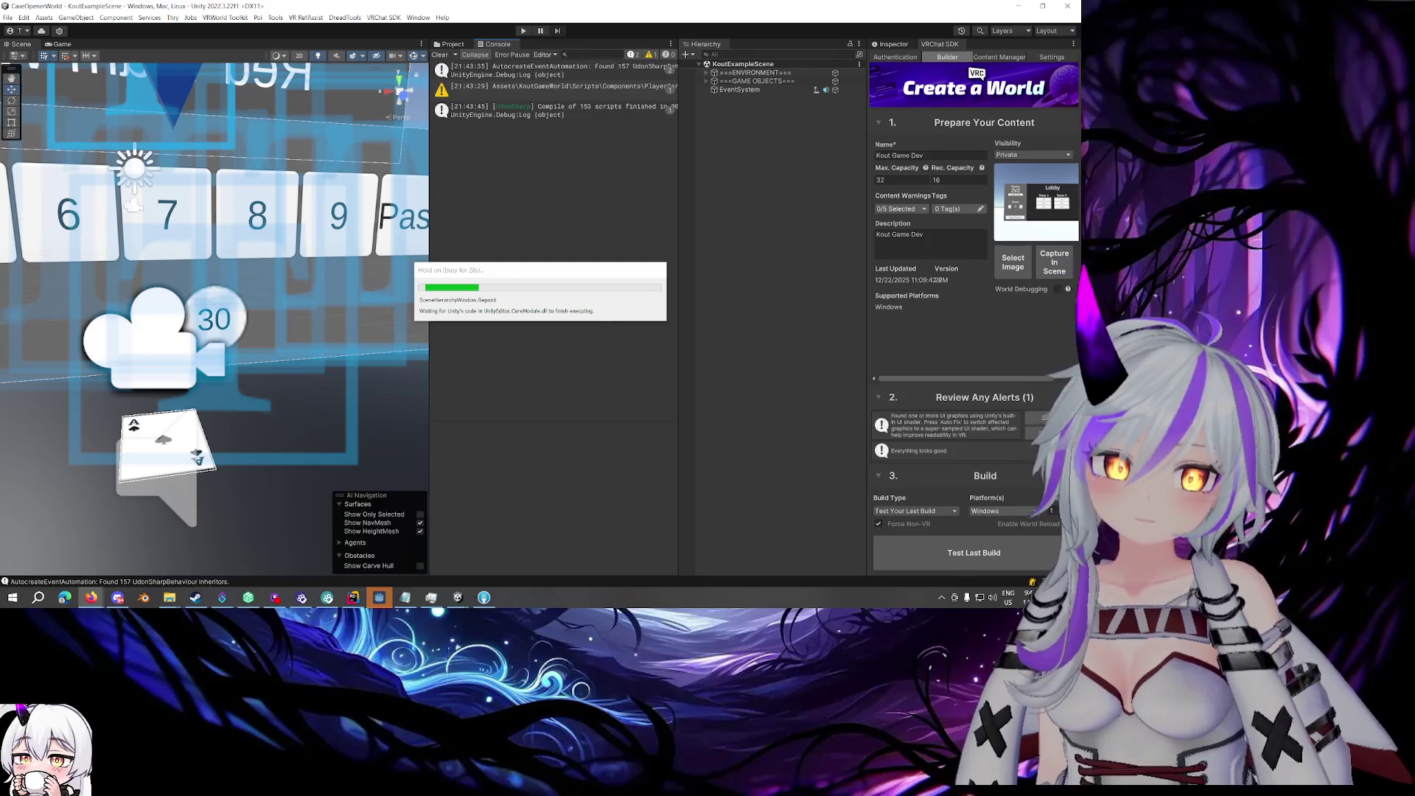
- Clear the Console and run Build & Test Your World with 4 clients from the VRChat SDK builder
{"action": "left_click", "coordinate": [439, 55]}
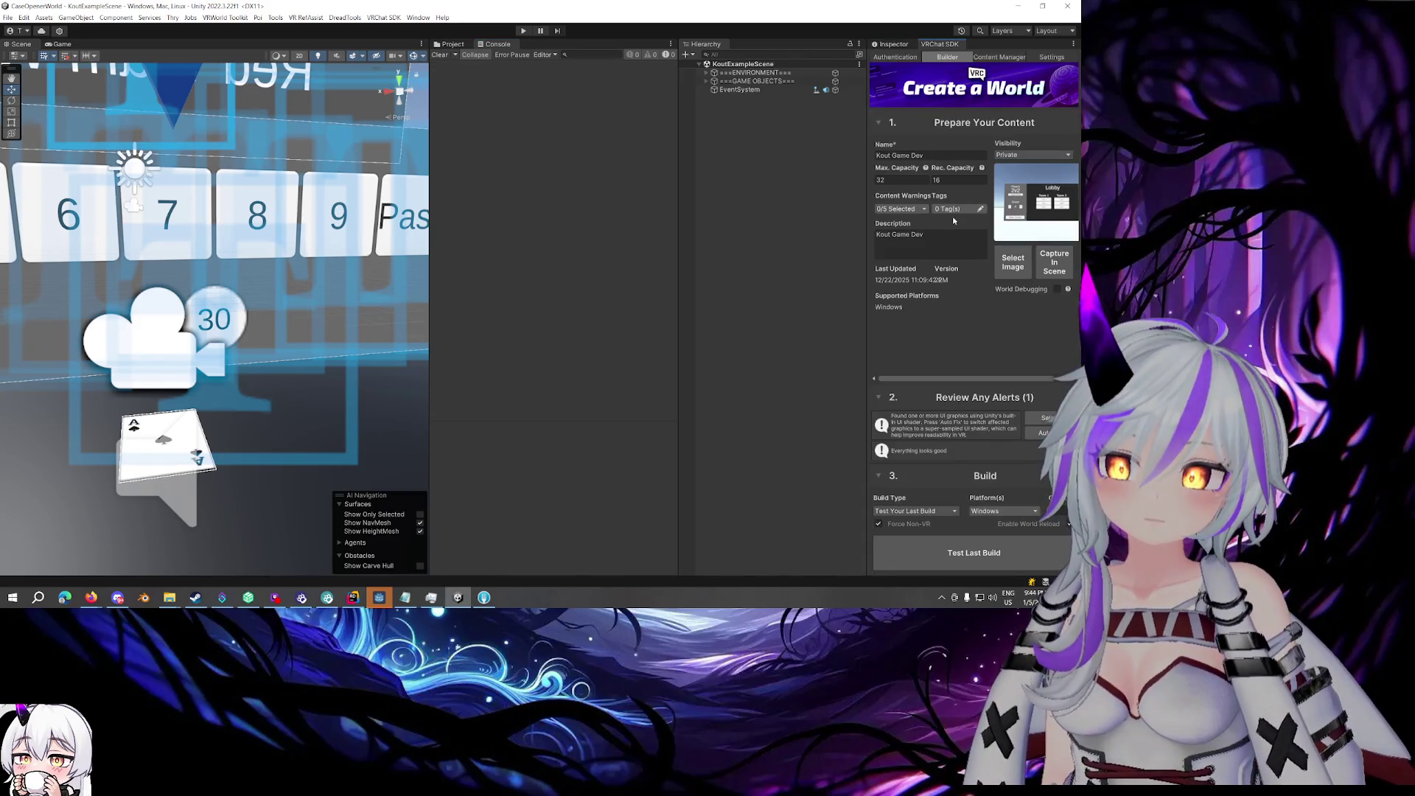
{"action": "left_click", "coordinate": [914, 511]}
{"action": "left_click", "coordinate": [910, 523]}
{"action": "left_click", "coordinate": [1054, 510]}
{"action": "type", "text": "4"}
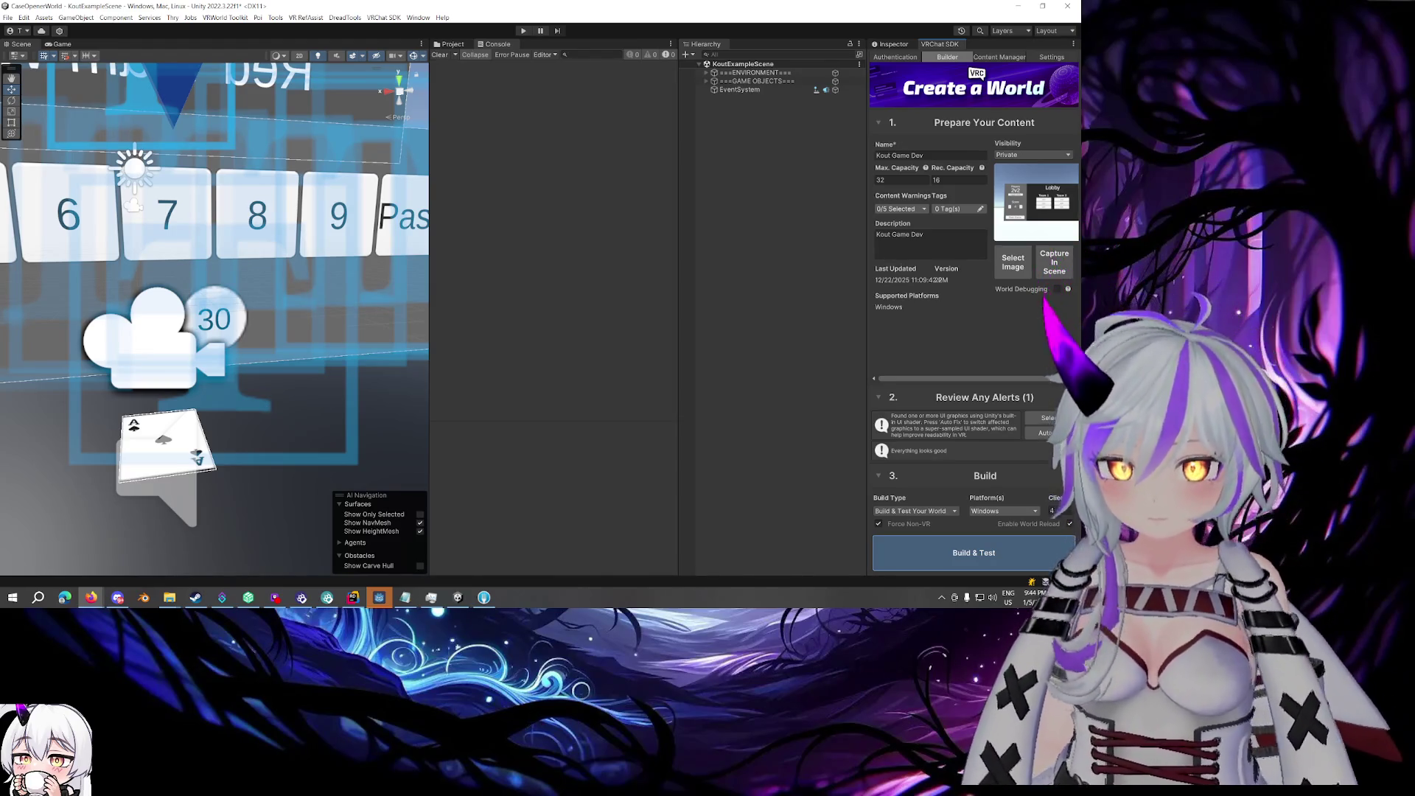
{"action": "left_click", "coordinate": [974, 552]}
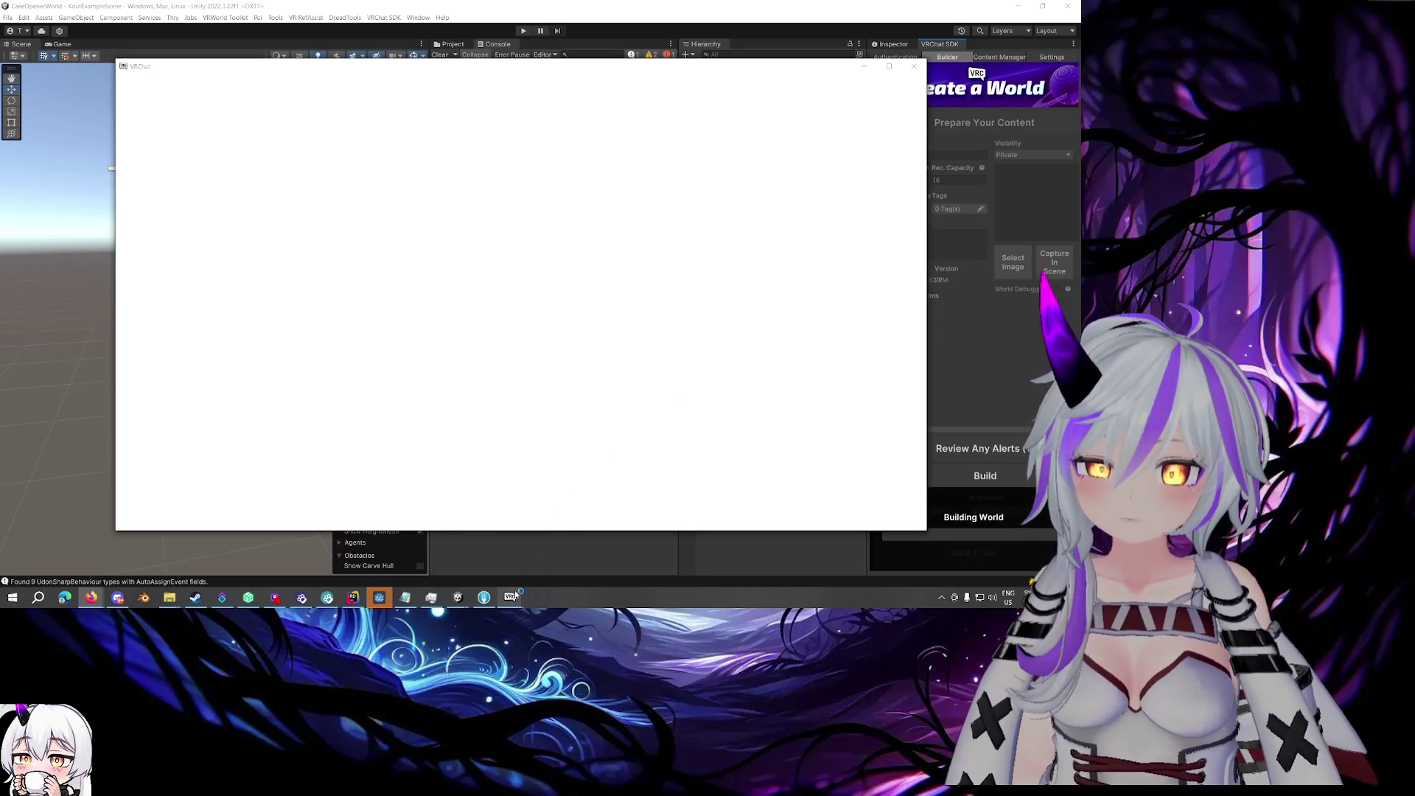
- Wait for the VRChat test client to load the rebuilt world with the round game table
{"action": "mouse_move", "coordinate": [514, 596]}
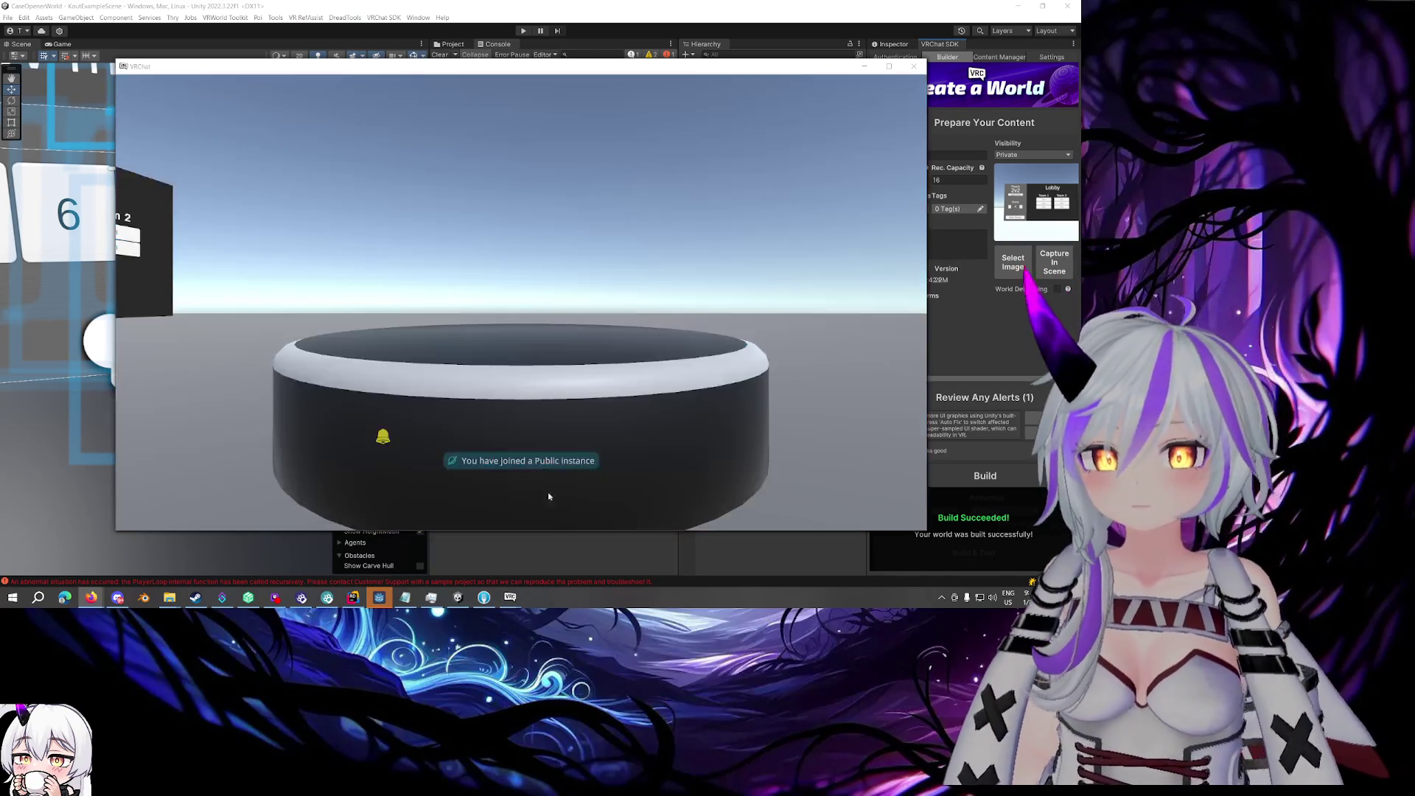
- Join Team 1 in the lobby and start the game from the Lobby board
{"action": "left_click", "coordinate": [506, 598]}
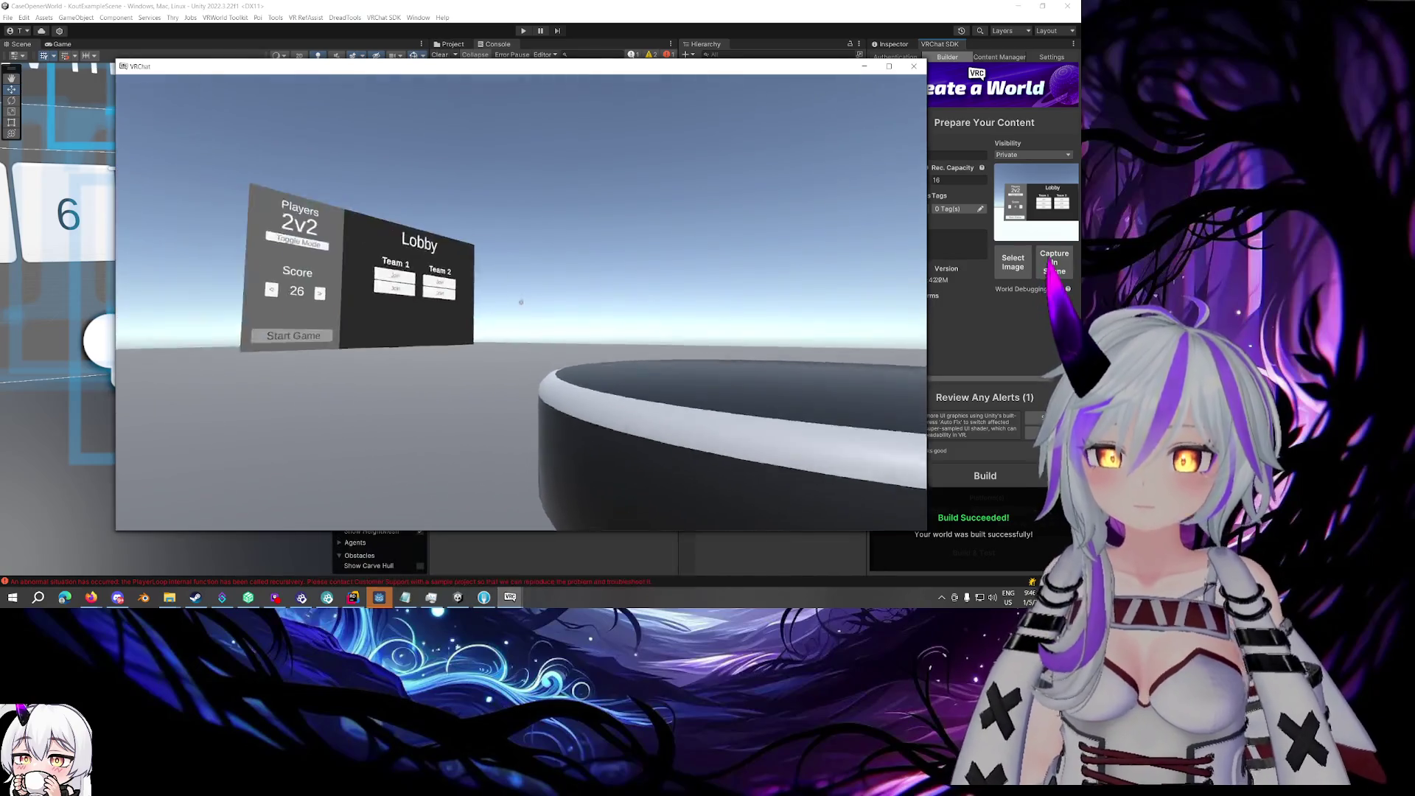
{"action": "left_click", "coordinate": [525, 306]}
{"action": "key", "text": "Escape"}
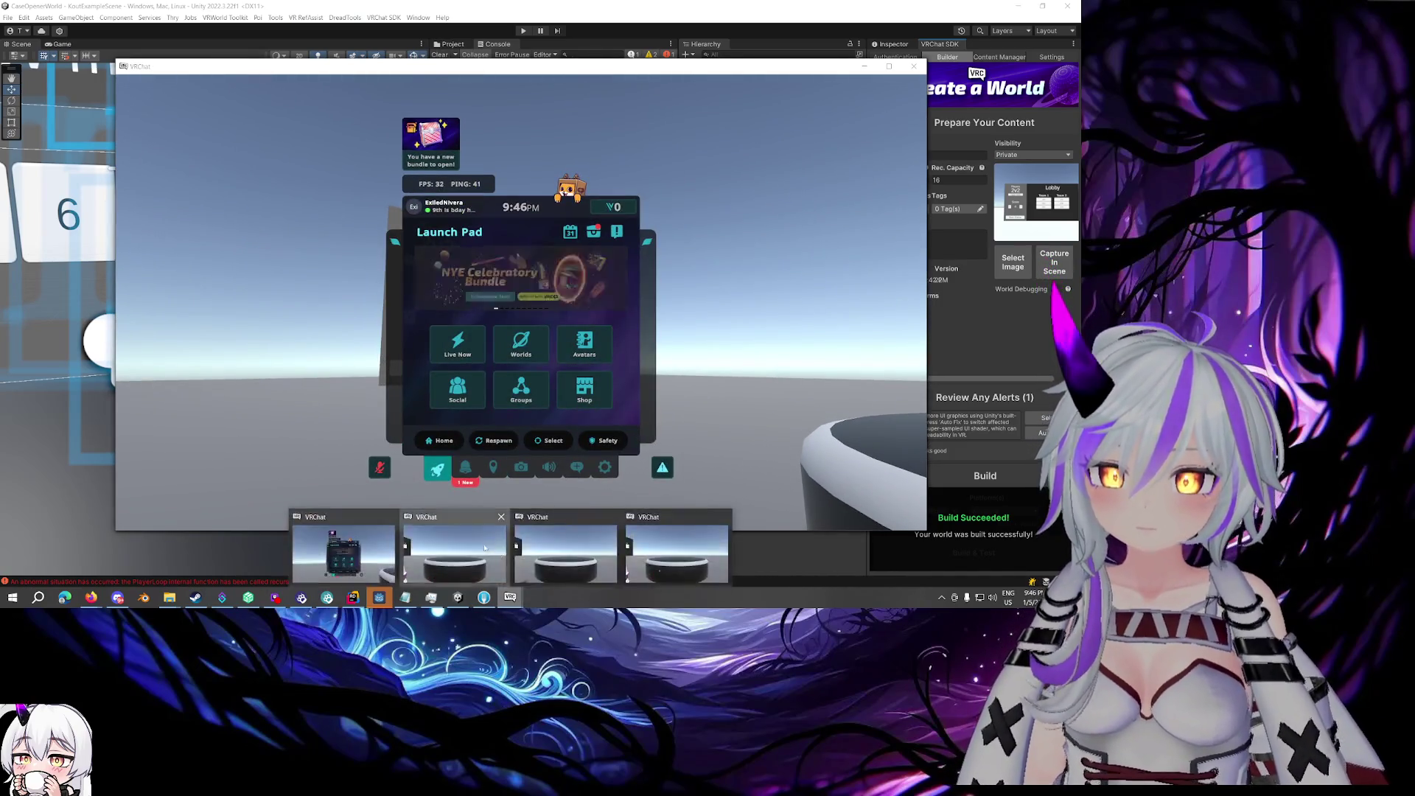
{"action": "key", "text": "Escape"}
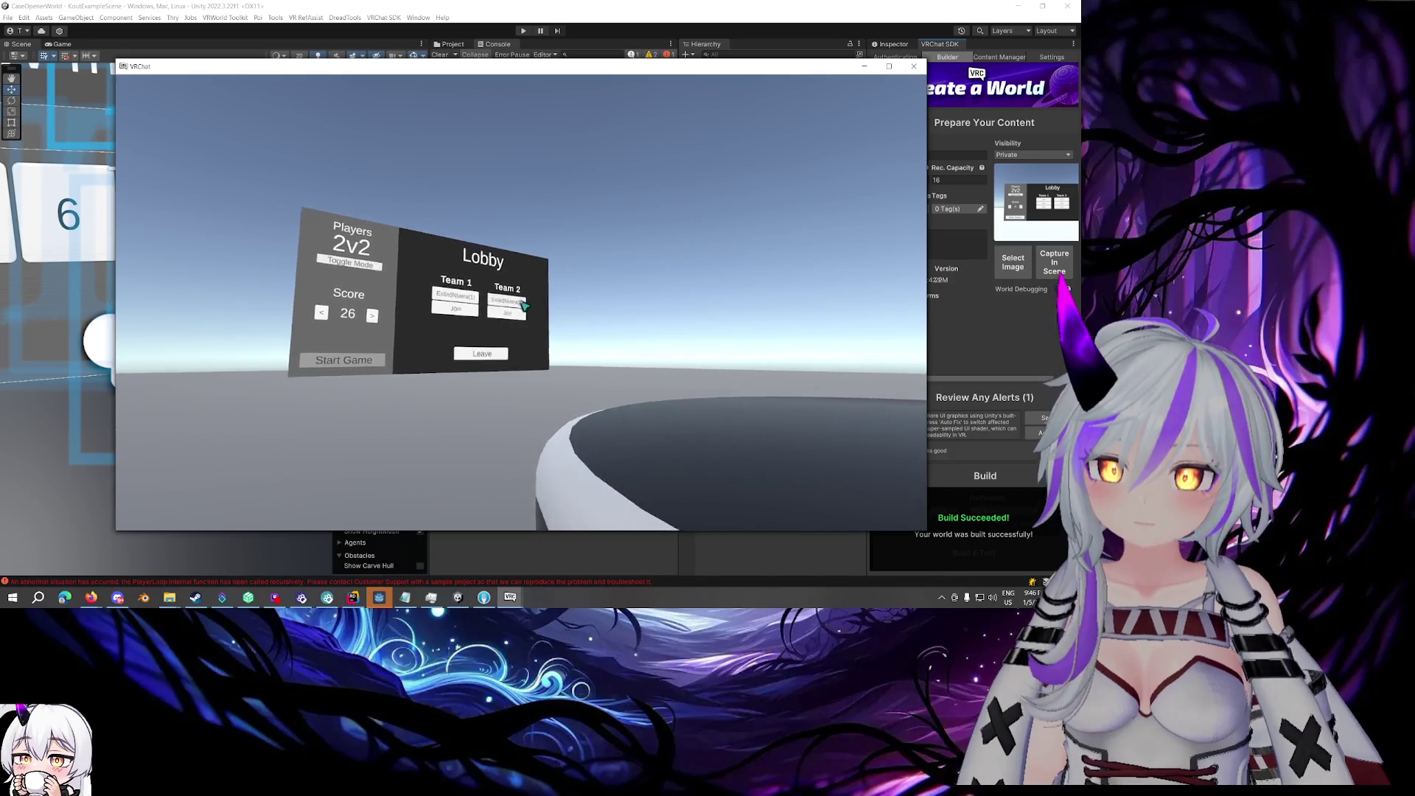
{"action": "key", "text": "Escape"}
{"action": "key", "text": "Escape"}
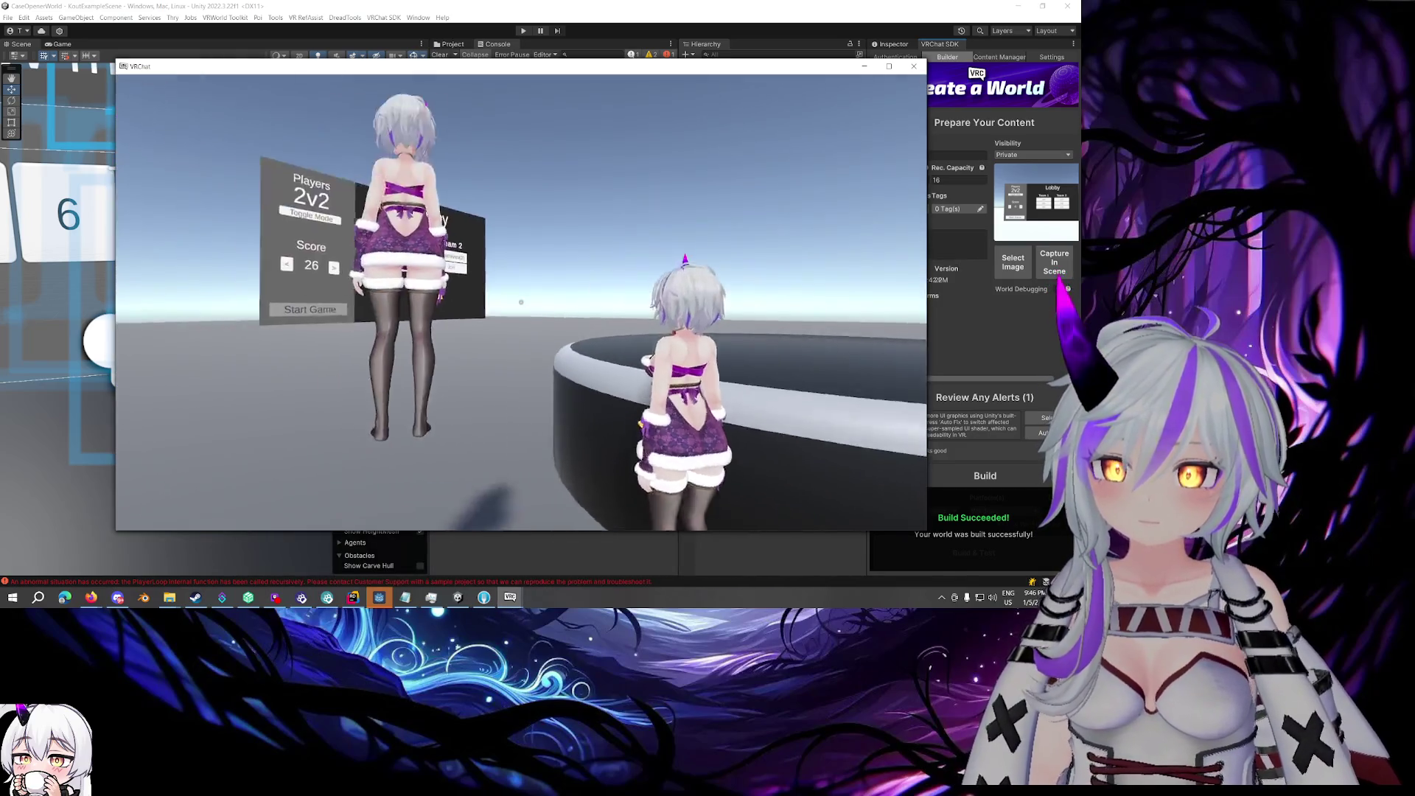
{"action": "key", "text": "Escape"}
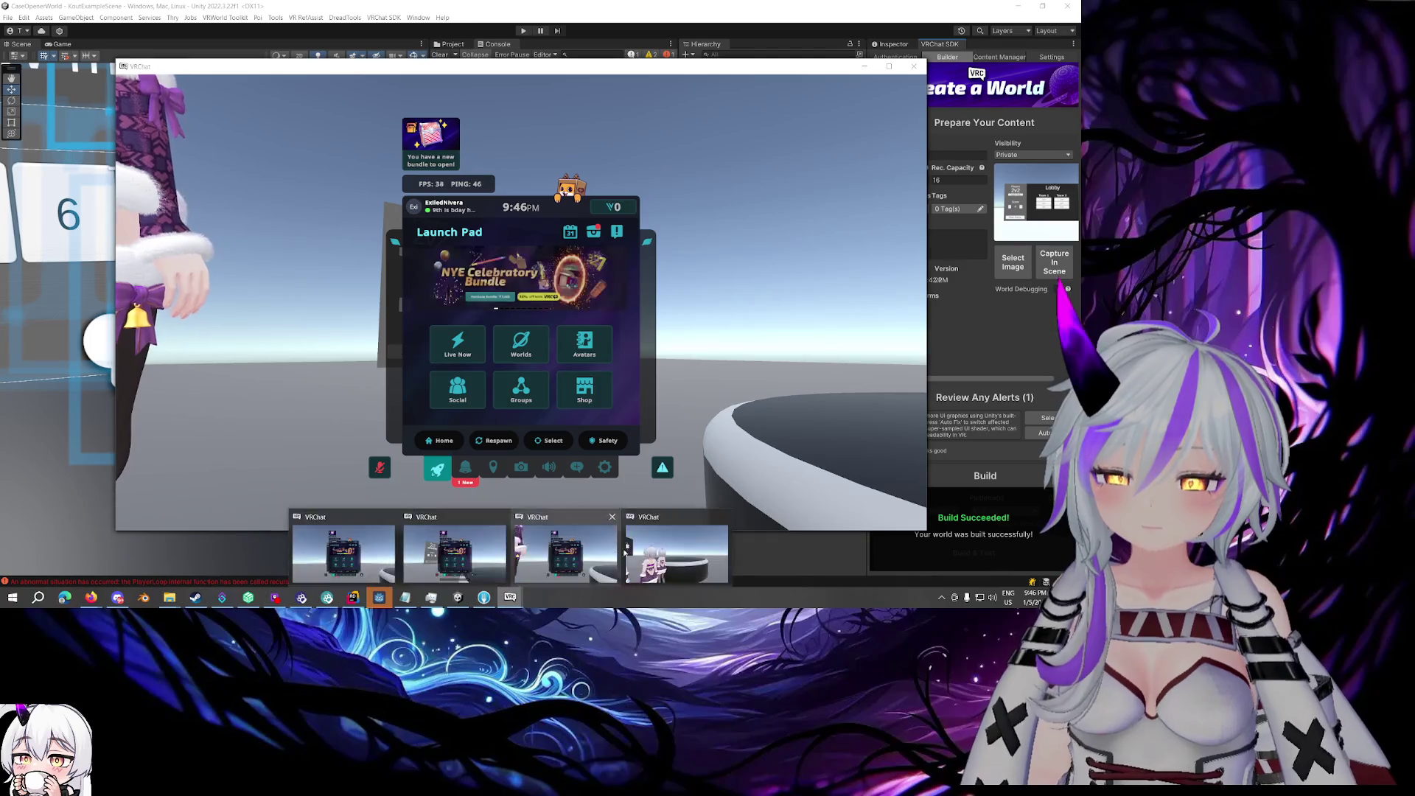
{"action": "key", "text": "Escape"}
{"action": "key", "text": "Escape"}
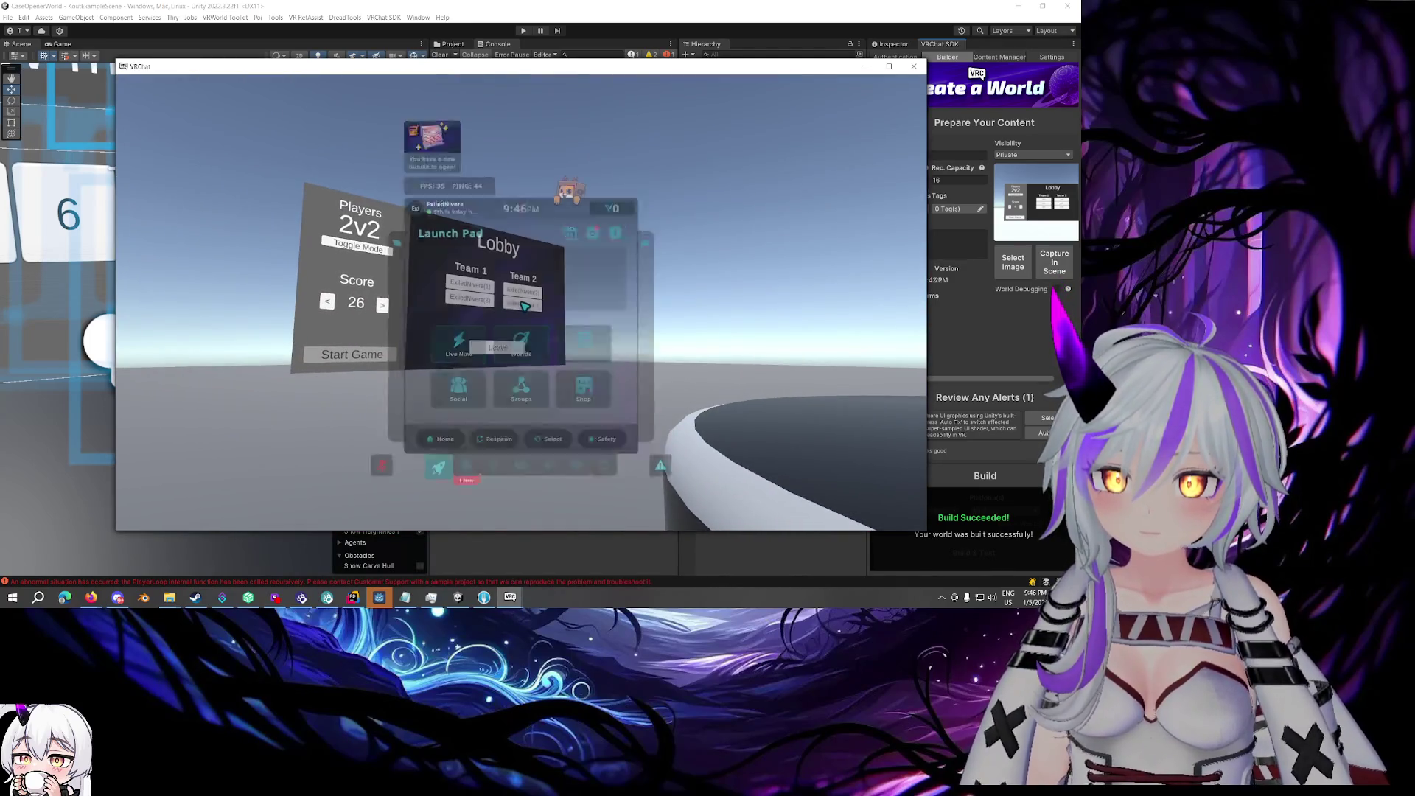
{"action": "key", "text": "Escape"}
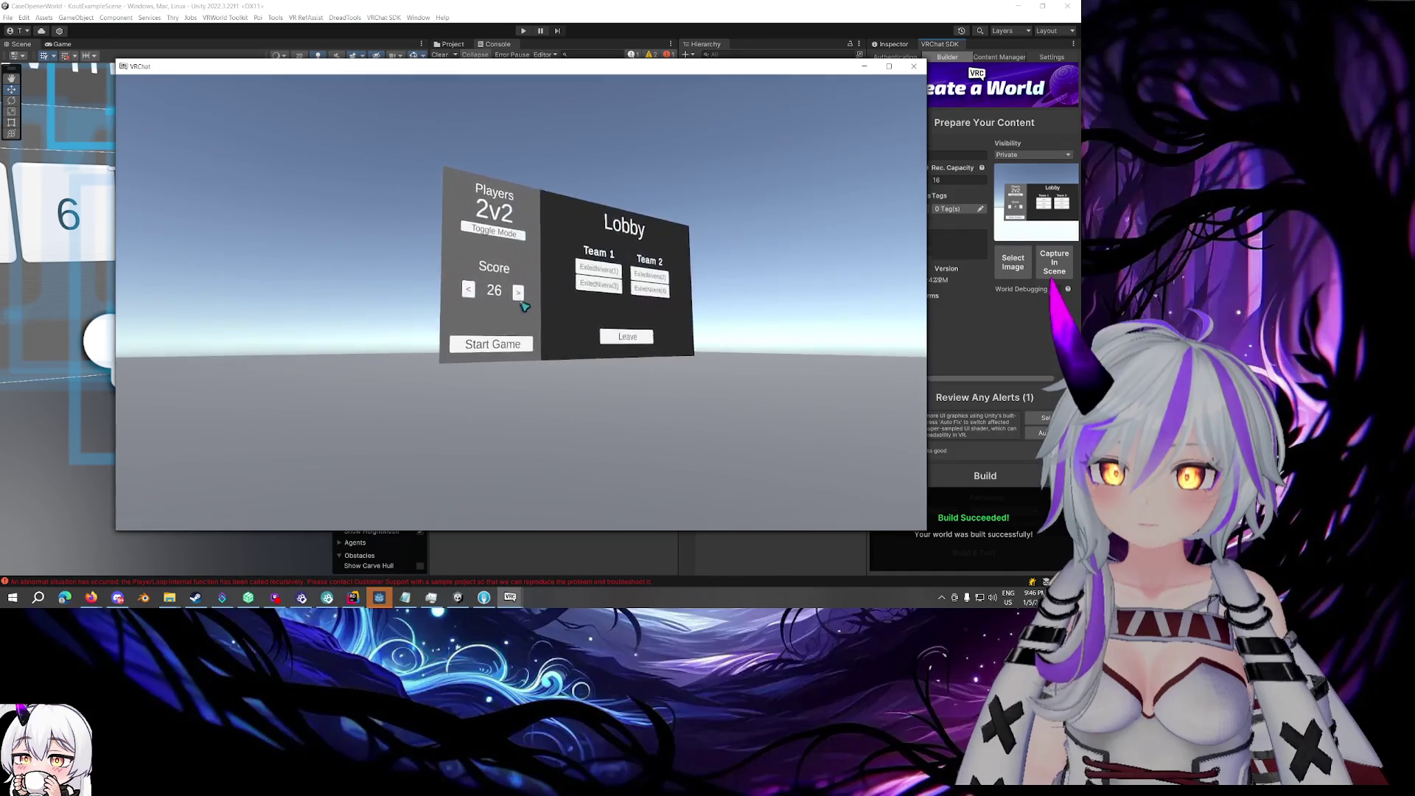
{"action": "left_click", "coordinate": [524, 305]}
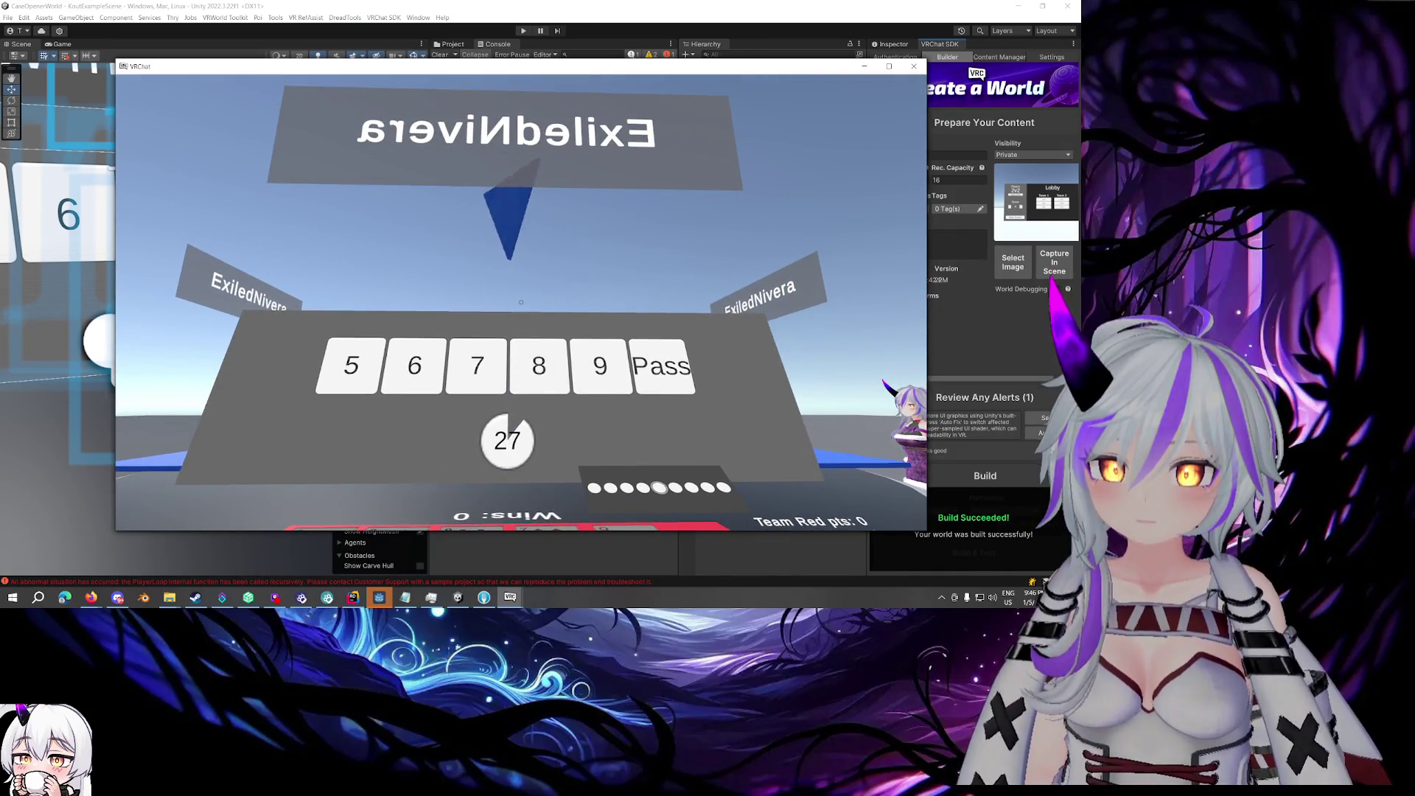
- Walk up to the table to view the cards and betting number choices in the third client
{"action": "key", "text": "w"}
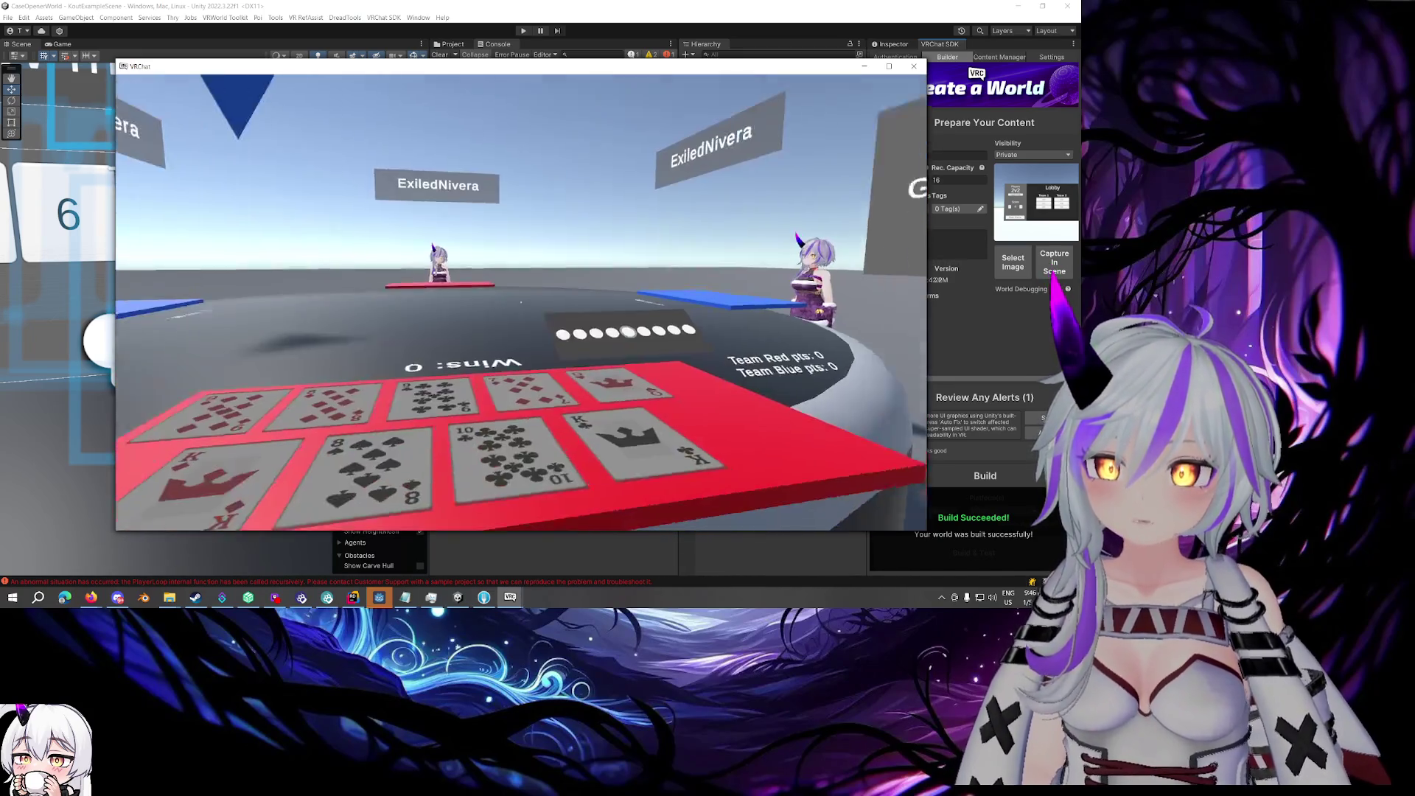
{"action": "key", "text": "Escape"}
{"action": "key", "text": "Escape"}
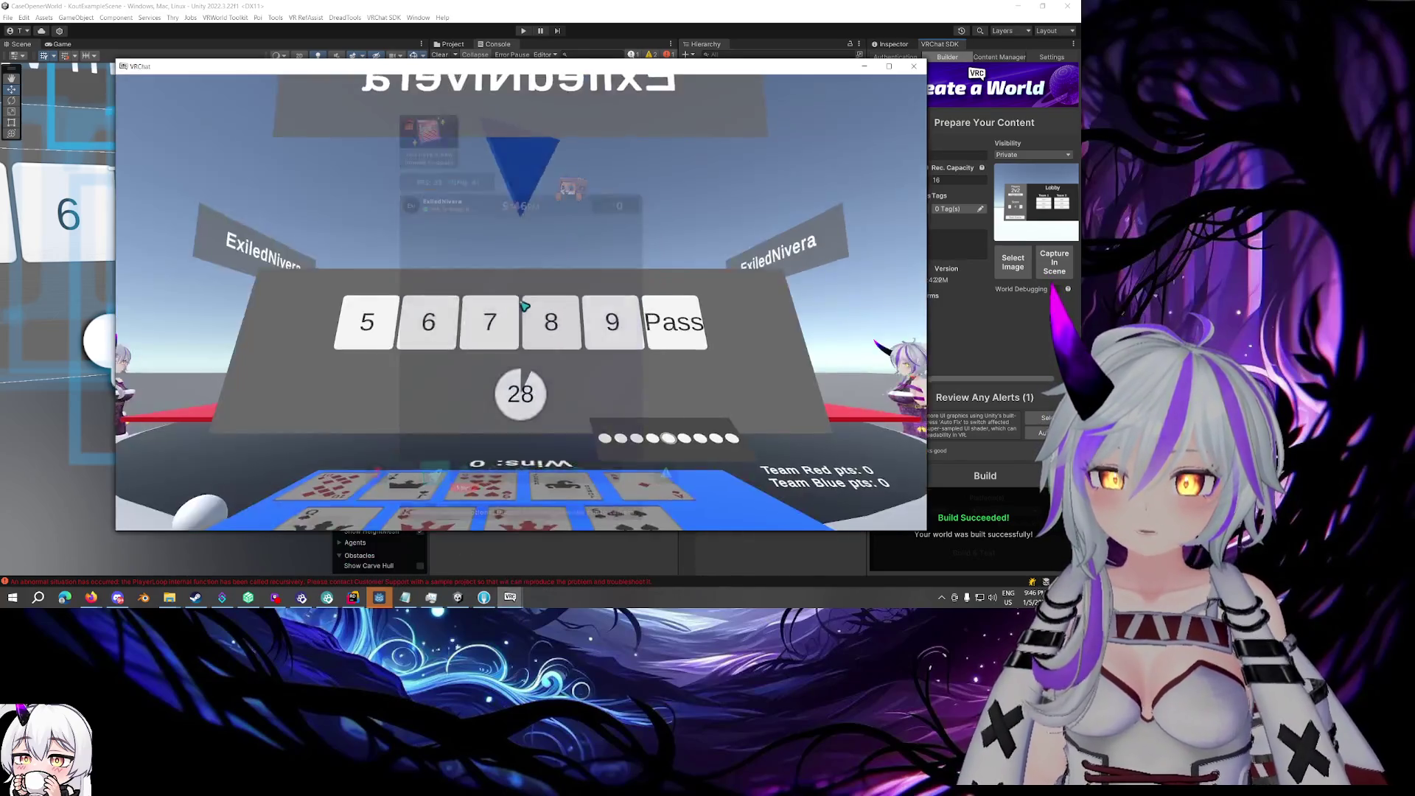
{"action": "key", "text": "s"}
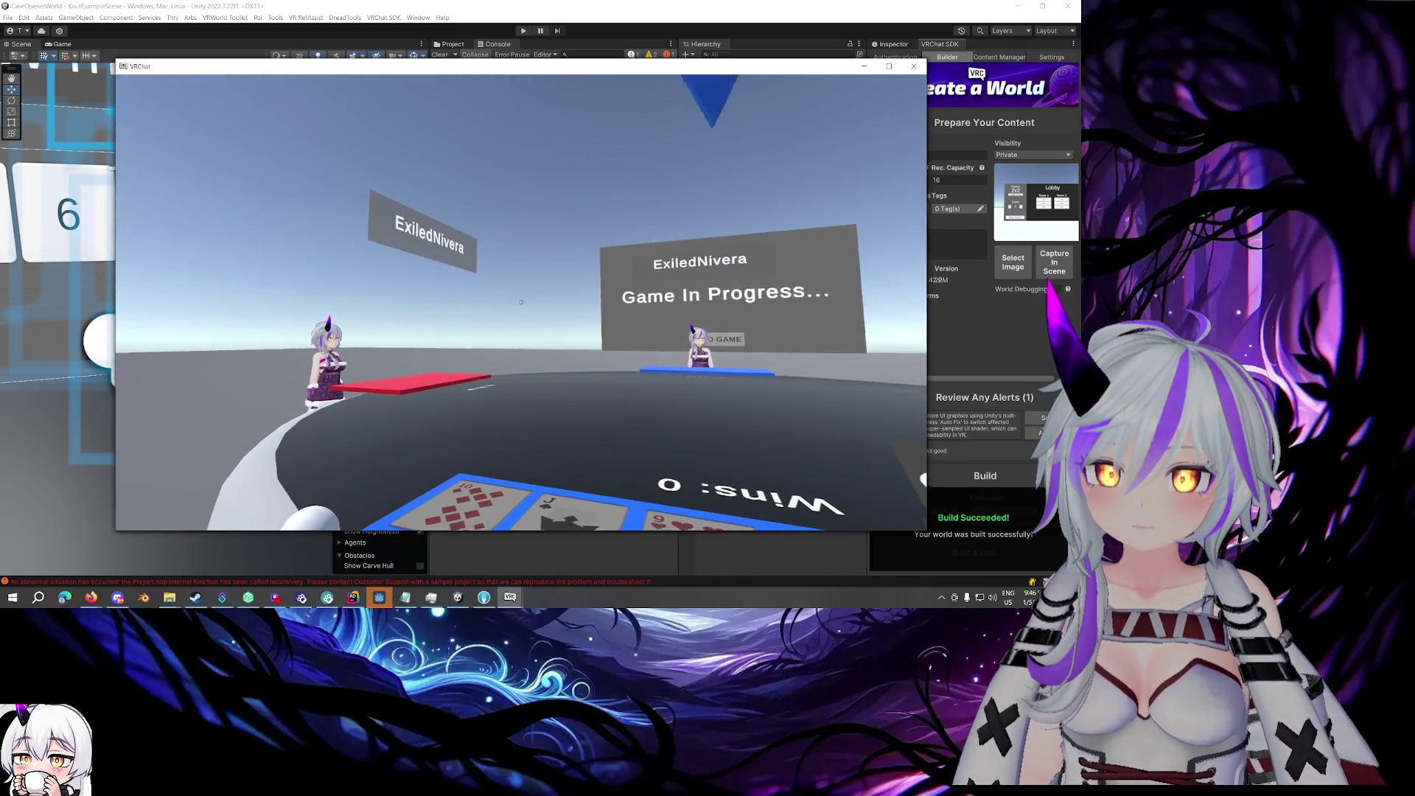
{"action": "key", "text": "Escape"}
{"action": "mouse_move", "coordinate": [510, 597]}
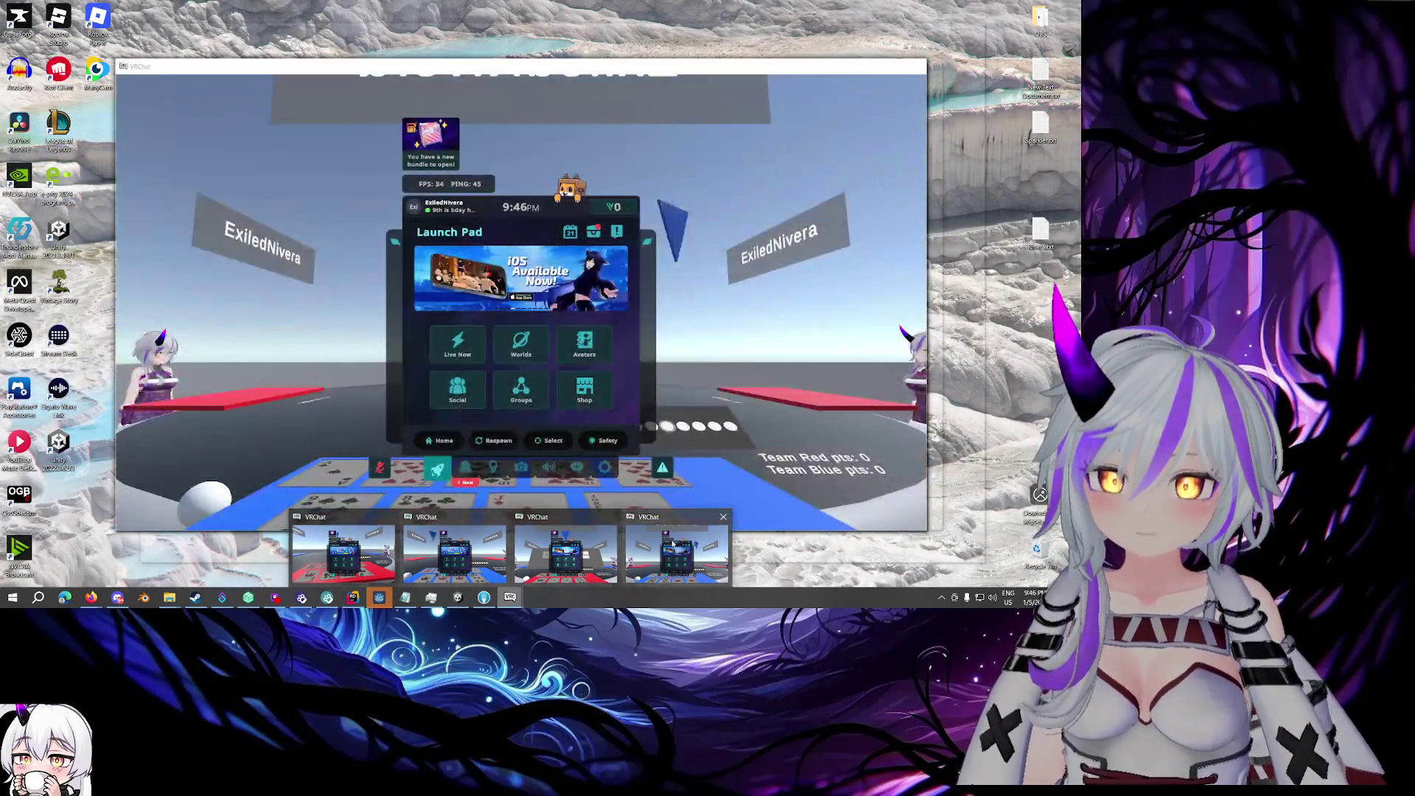
{"action": "left_click", "coordinate": [587, 542]}
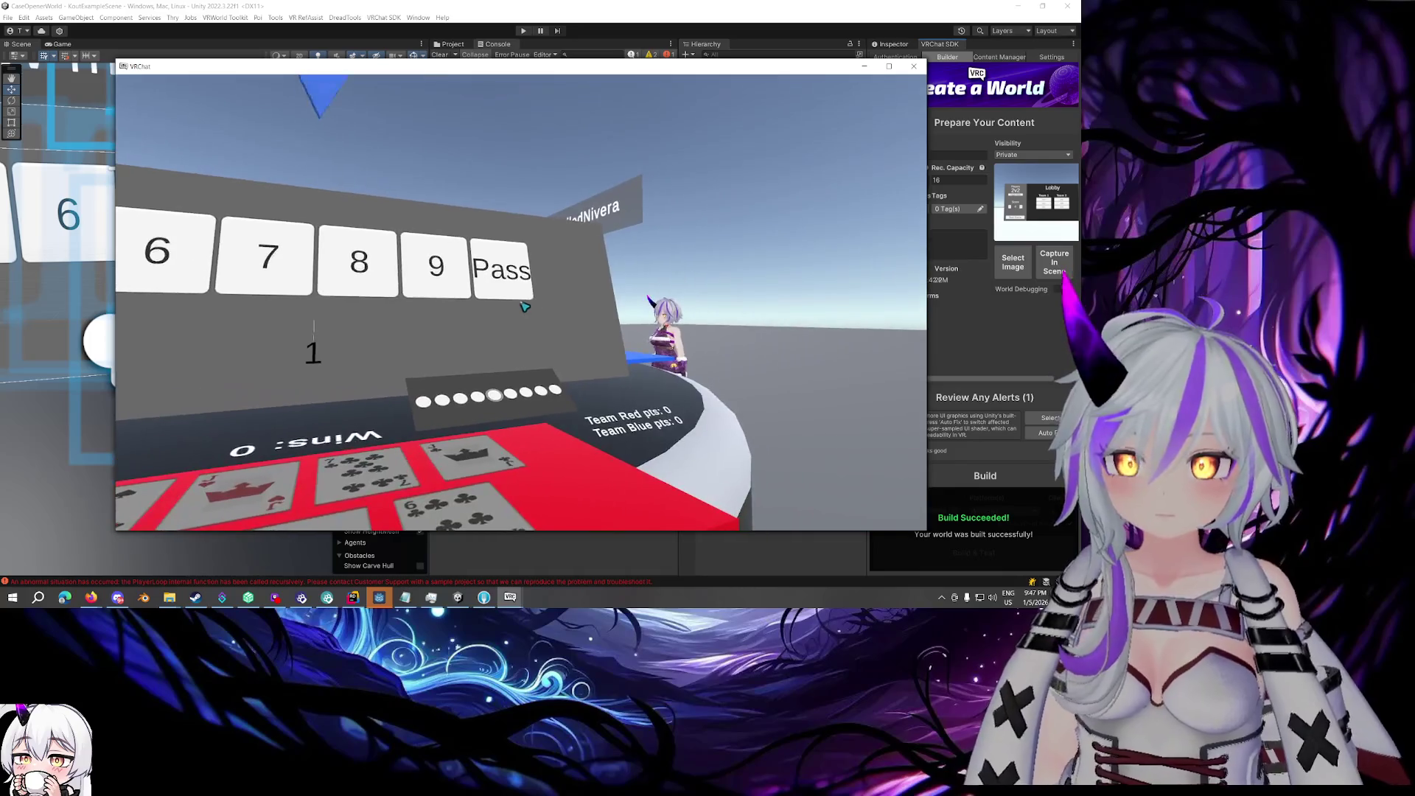
- Switch between the game clients to play each hand through the spades-trump round
{"action": "key", "text": "Escape"}
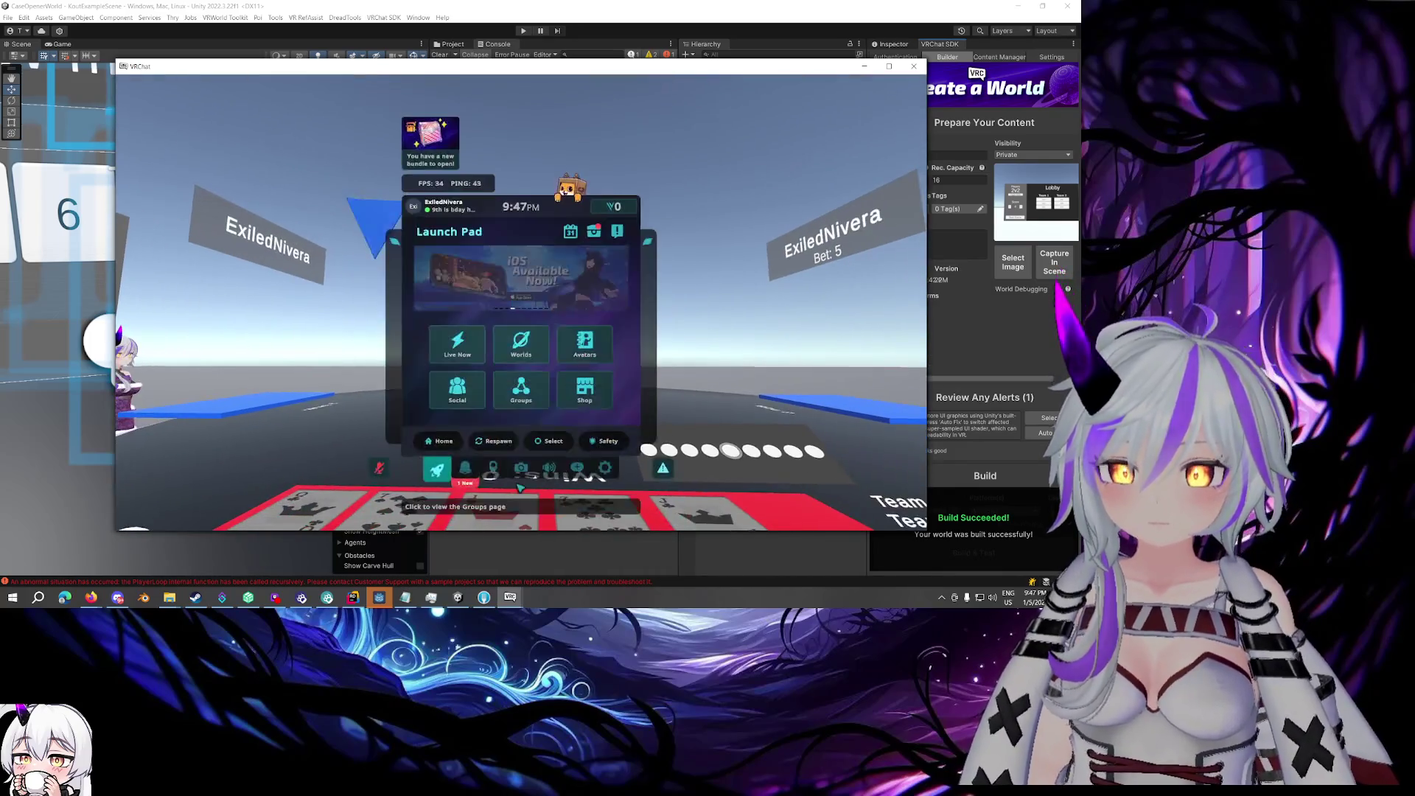
{"action": "mouse_move", "coordinate": [510, 597]}
{"action": "left_click", "coordinate": [601, 580]}
{"action": "key", "text": "Escape"}
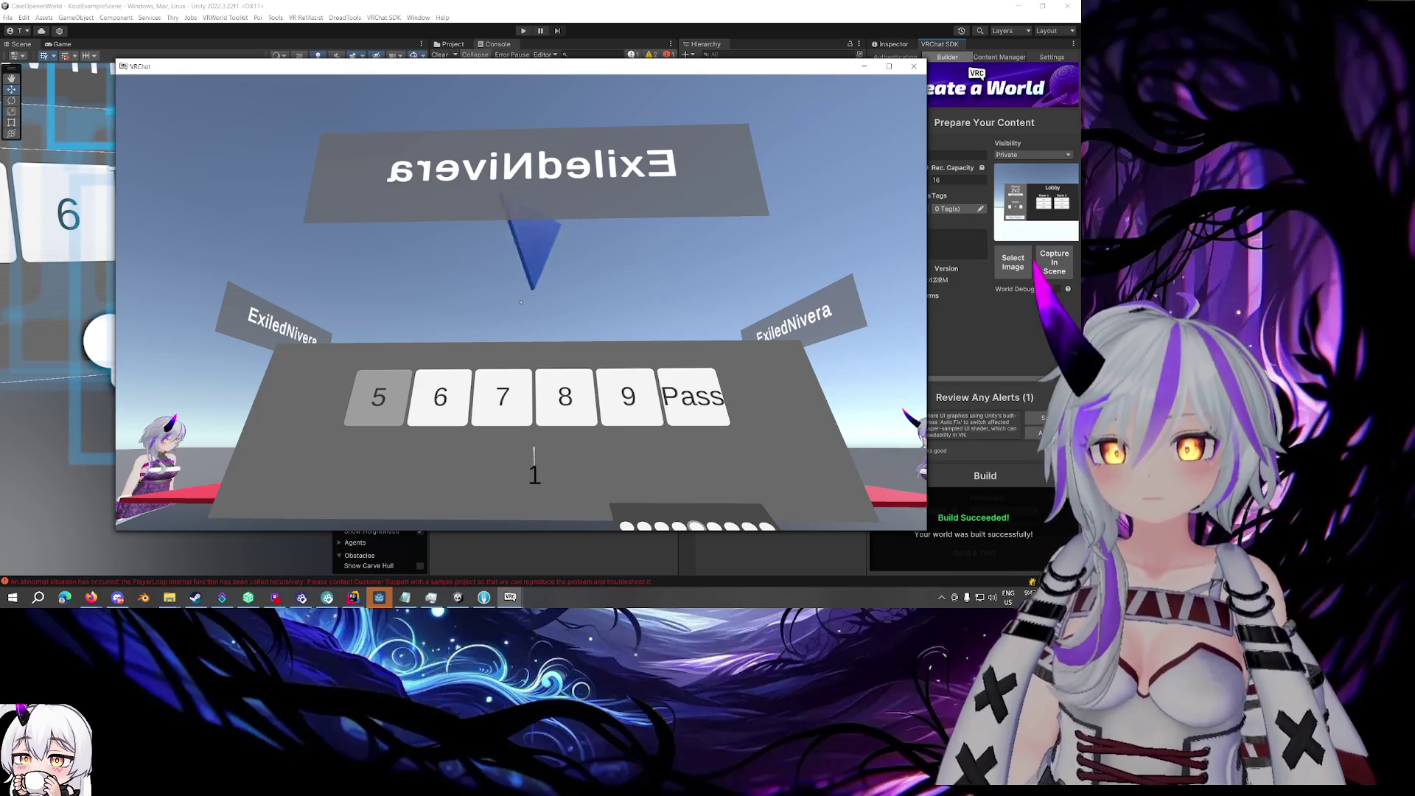
{"action": "key", "text": "Escape"}
{"action": "mouse_move", "coordinate": [510, 597]}
{"action": "left_click", "coordinate": [463, 565]}
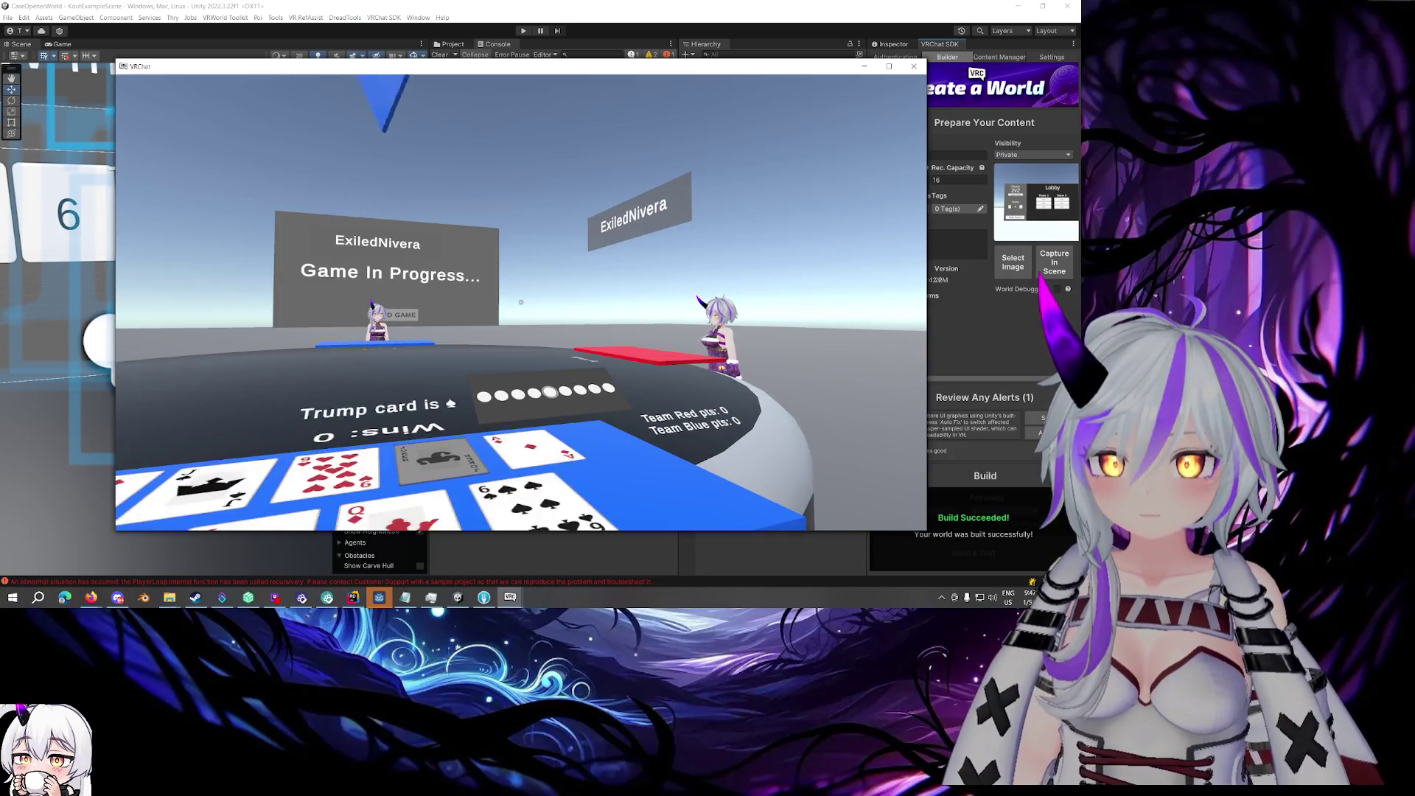
- Move in close to view the Joker and ace of diamonds on the table
{"action": "key", "text": "w"}
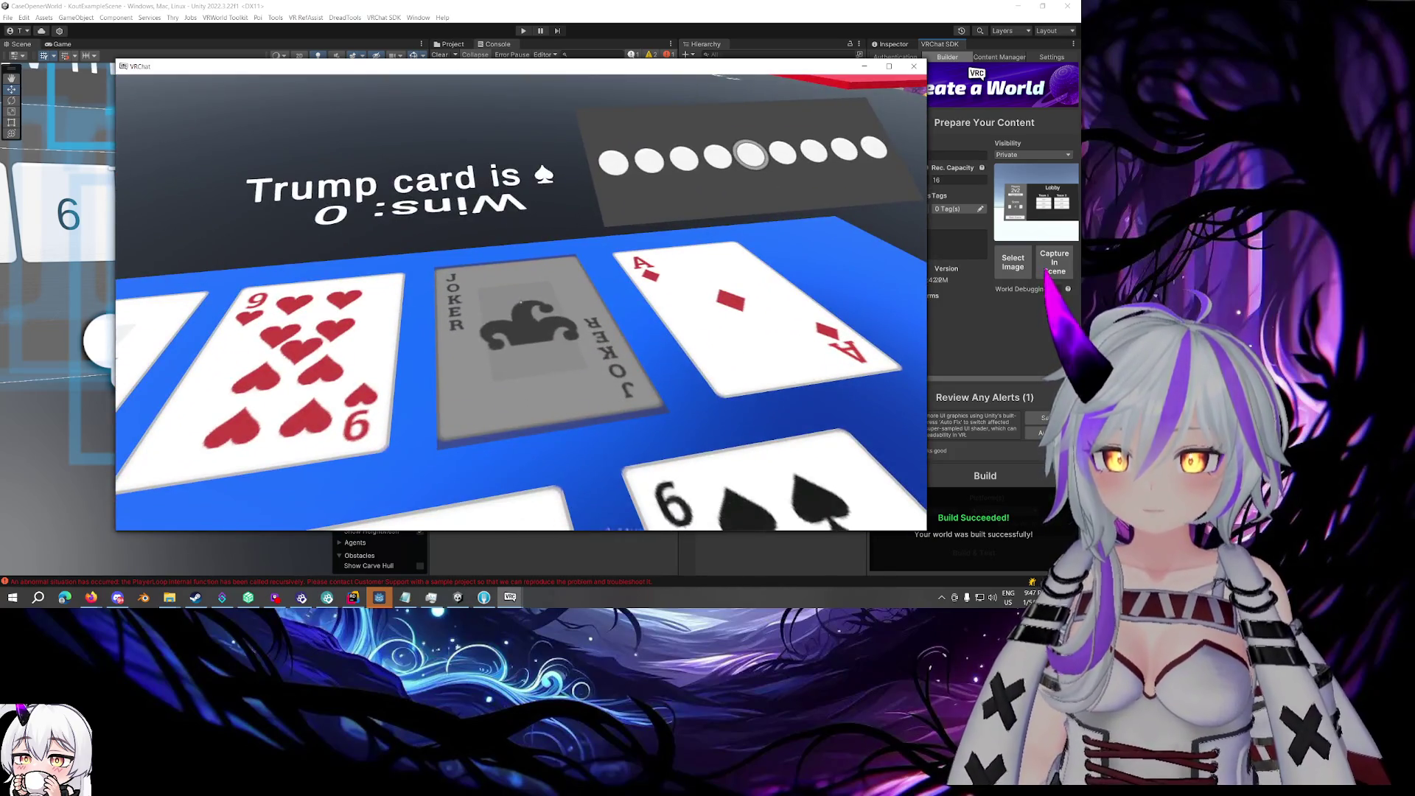
{"action": "key", "text": "s"}
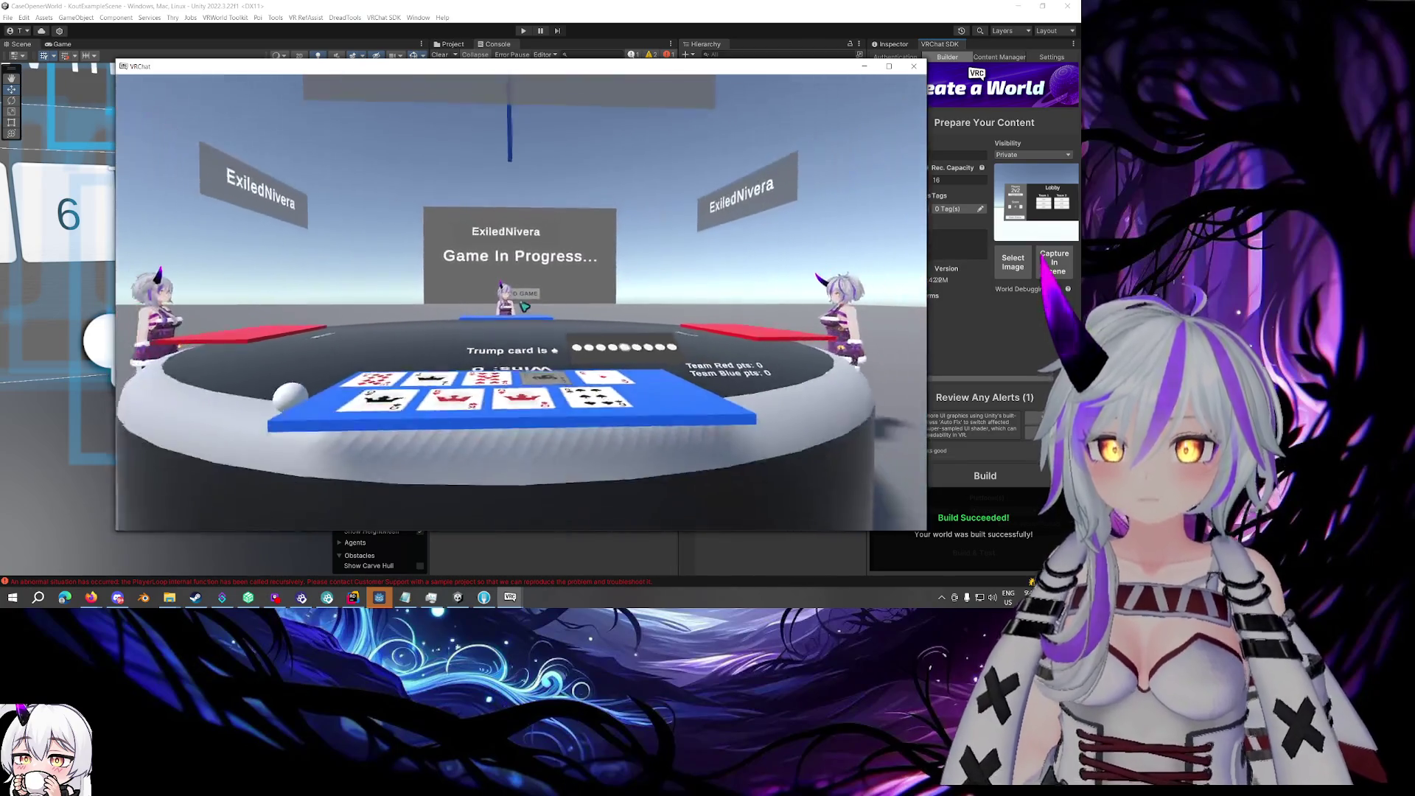
{"action": "key", "text": "w"}
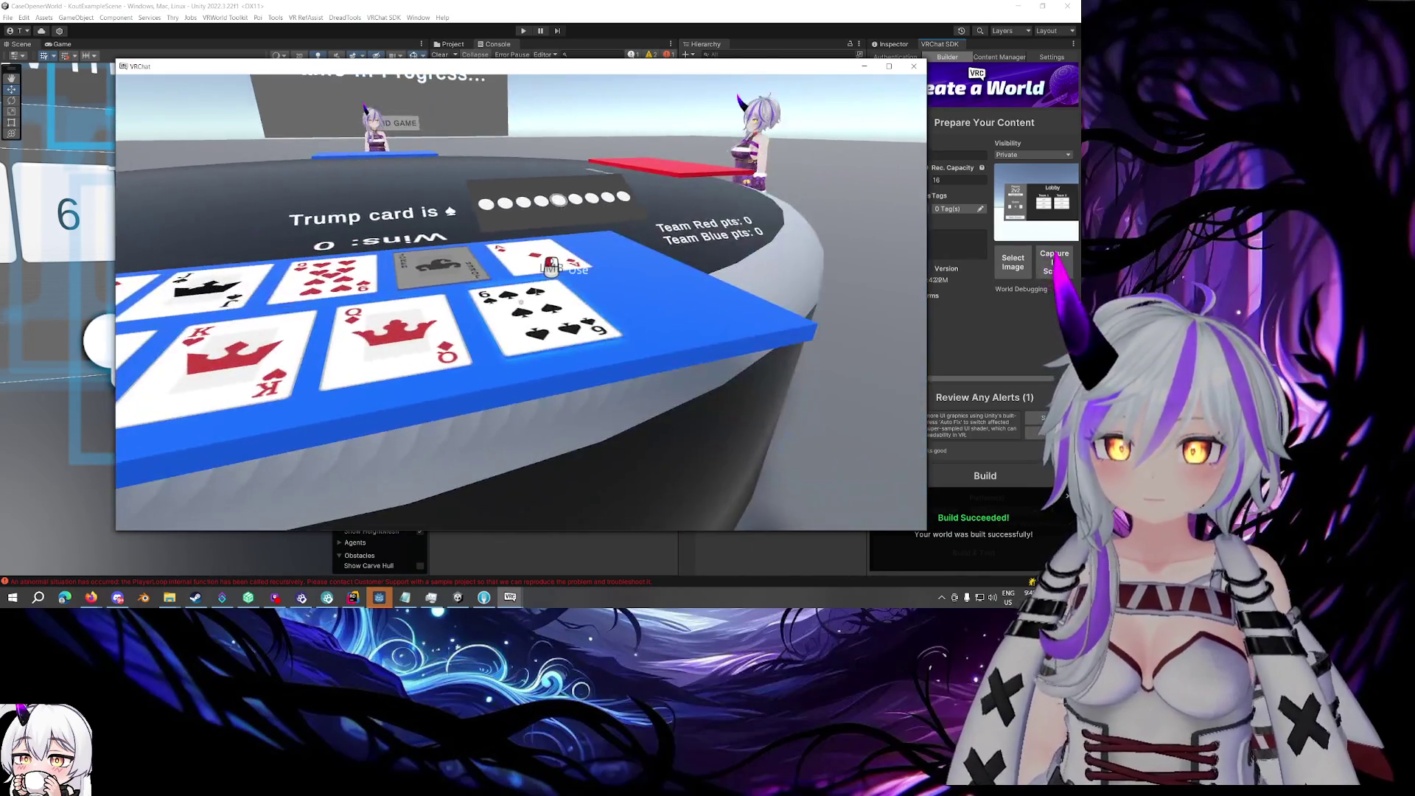
{"action": "key", "text": "Escape"}
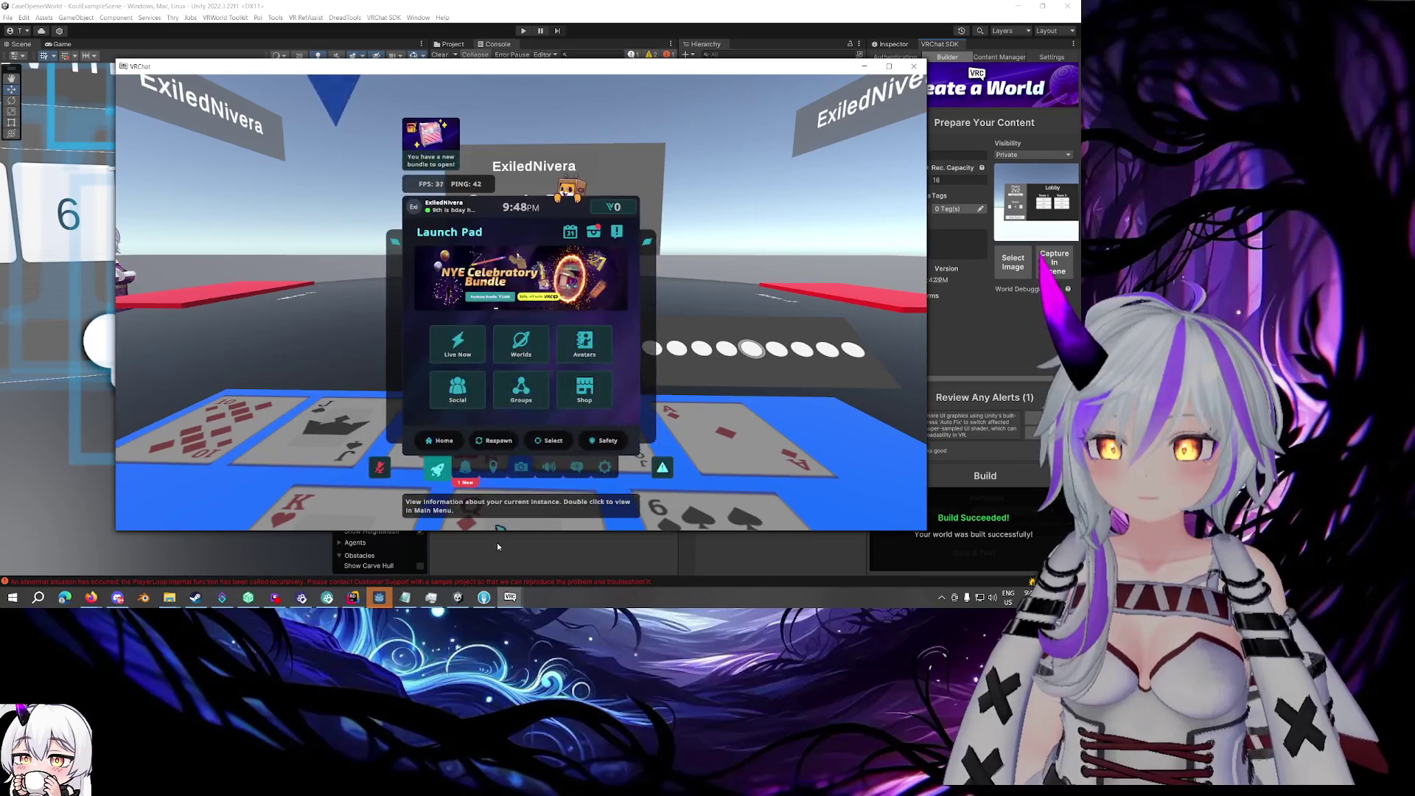
{"action": "mouse_move", "coordinate": [520, 603]}
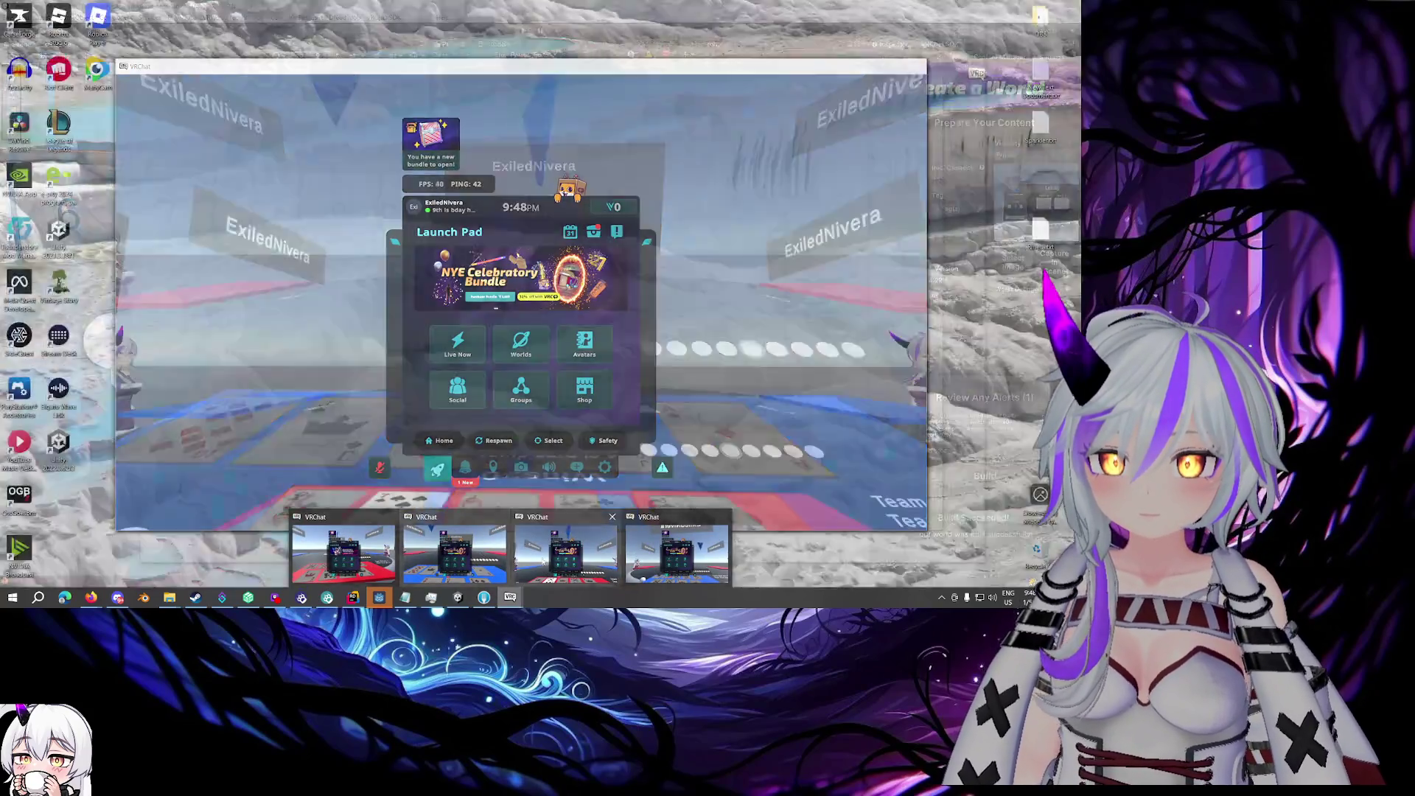
{"action": "left_click", "coordinate": [565, 553]}
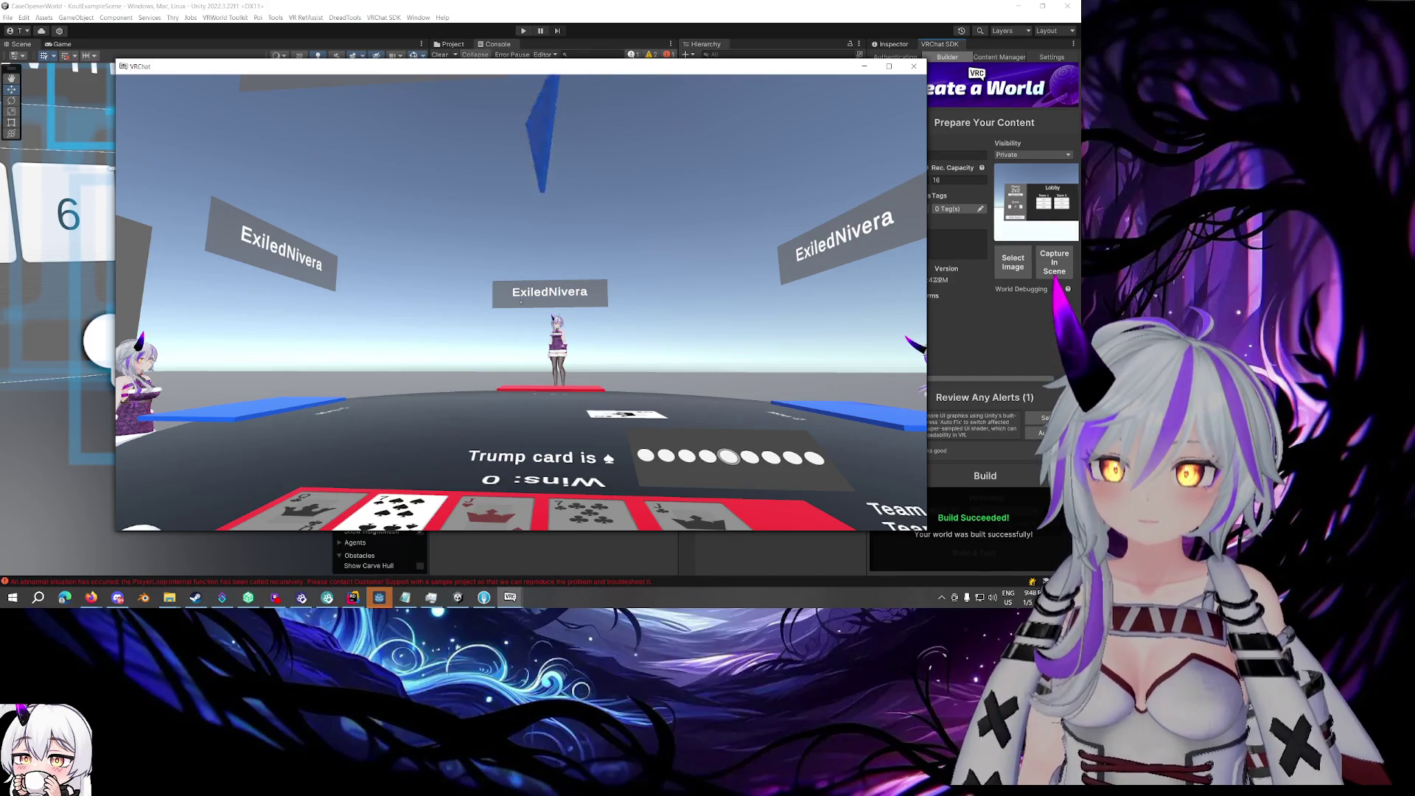
- Play a card at the table, then cycle through the test clients to the blue-side view
{"action": "key", "text": "w"}
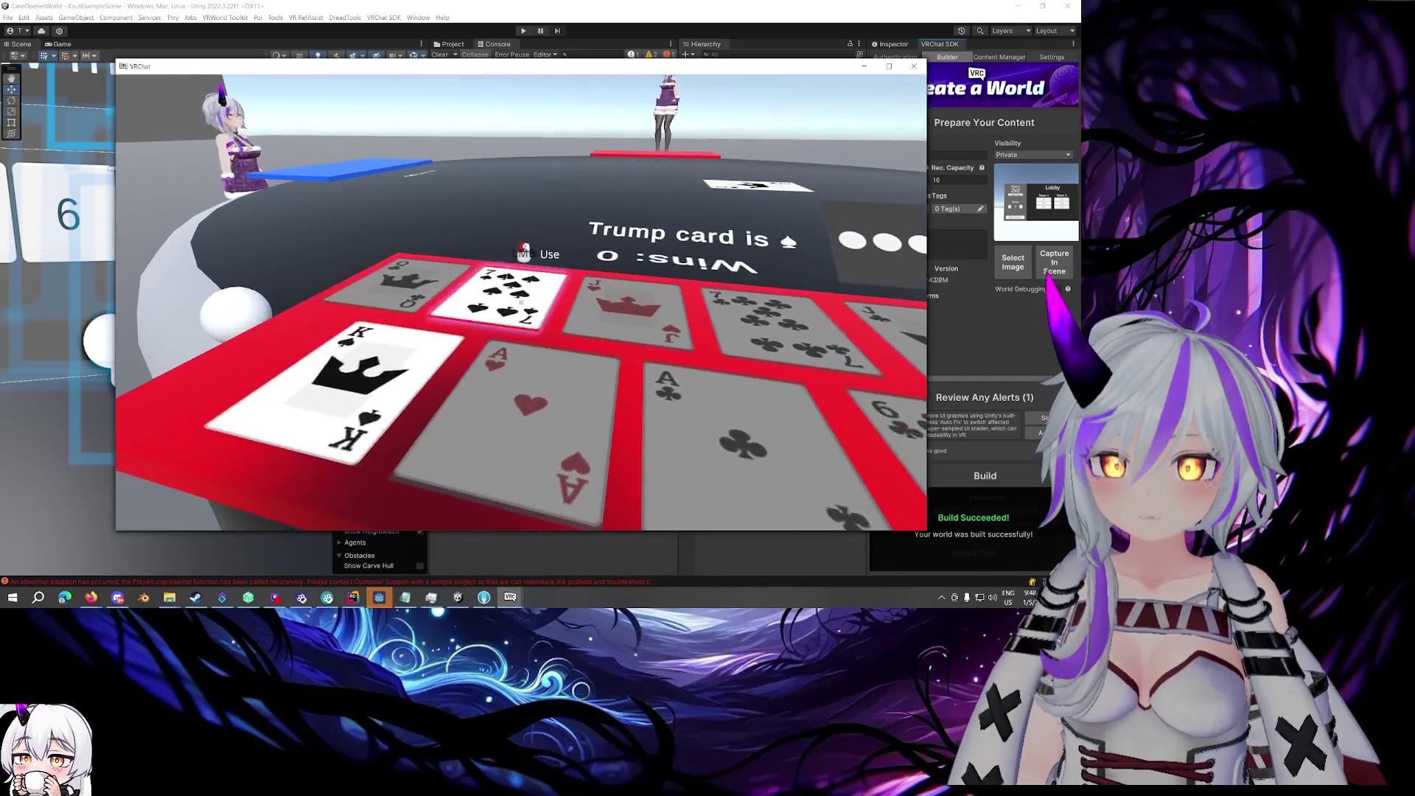
{"action": "key", "text": "Escape"}
{"action": "mouse_move", "coordinate": [510, 597]}
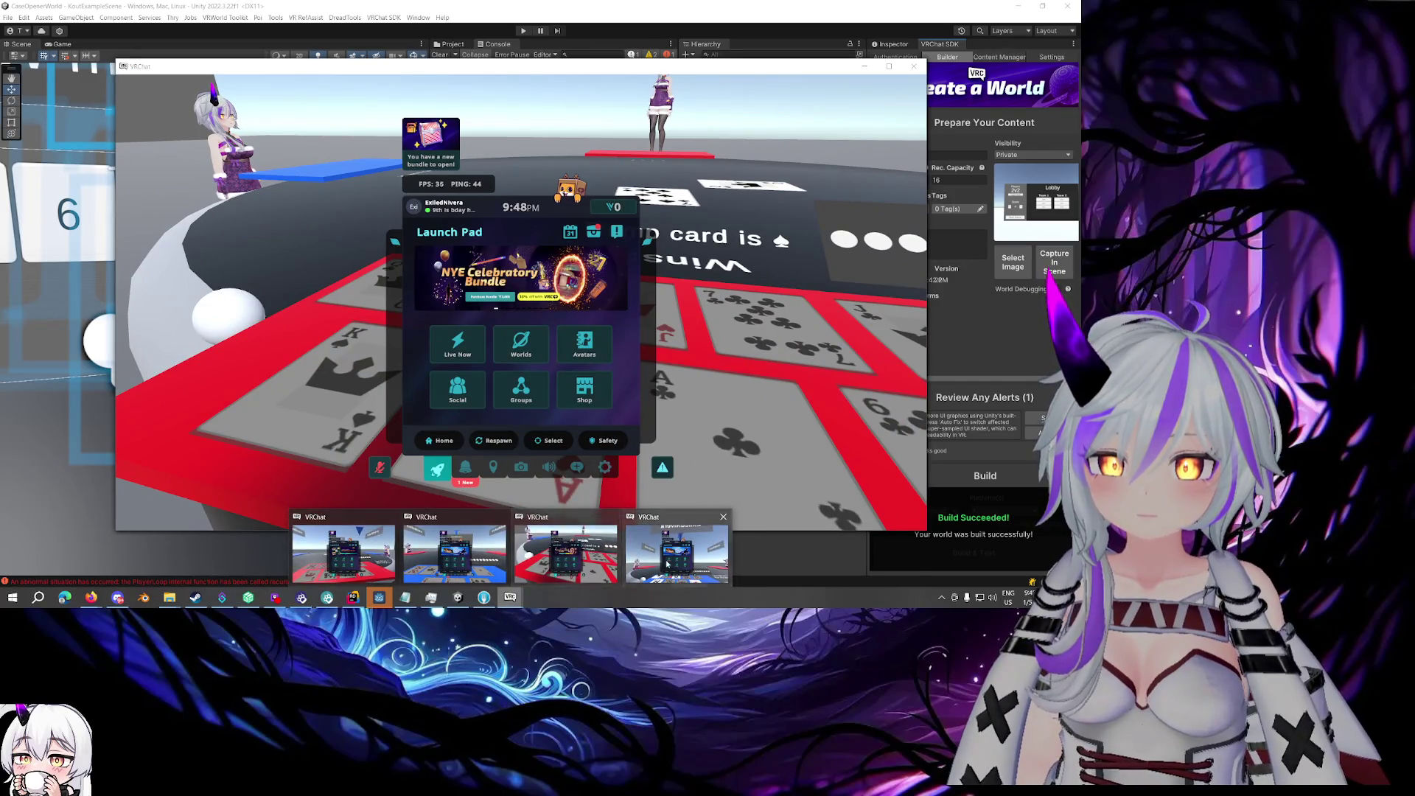
{"action": "left_click", "coordinate": [423, 551]}
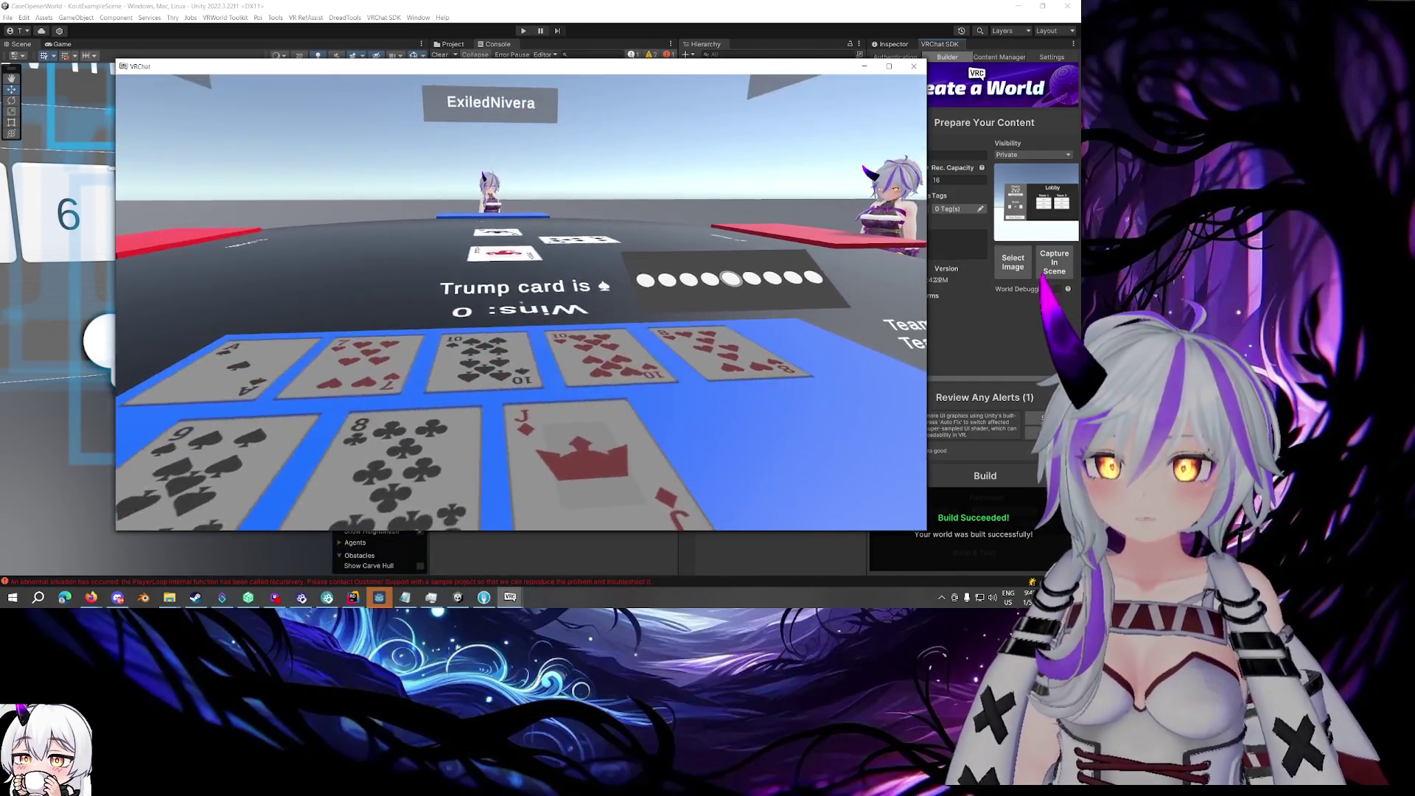
{"action": "key", "text": "Escape"}
{"action": "mouse_move", "coordinate": [510, 597]}
{"action": "left_click", "coordinate": [420, 562]}
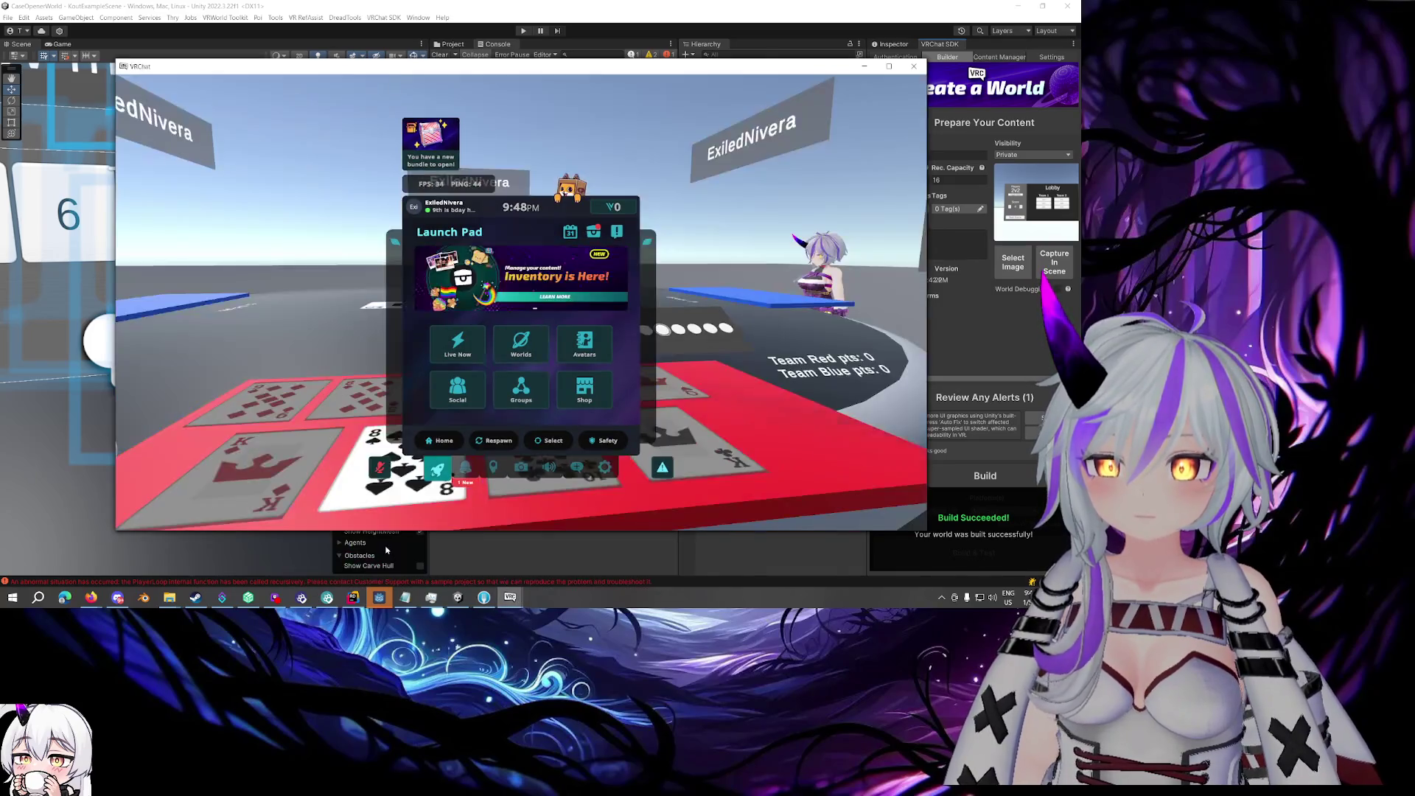
{"action": "key", "text": "Escape"}
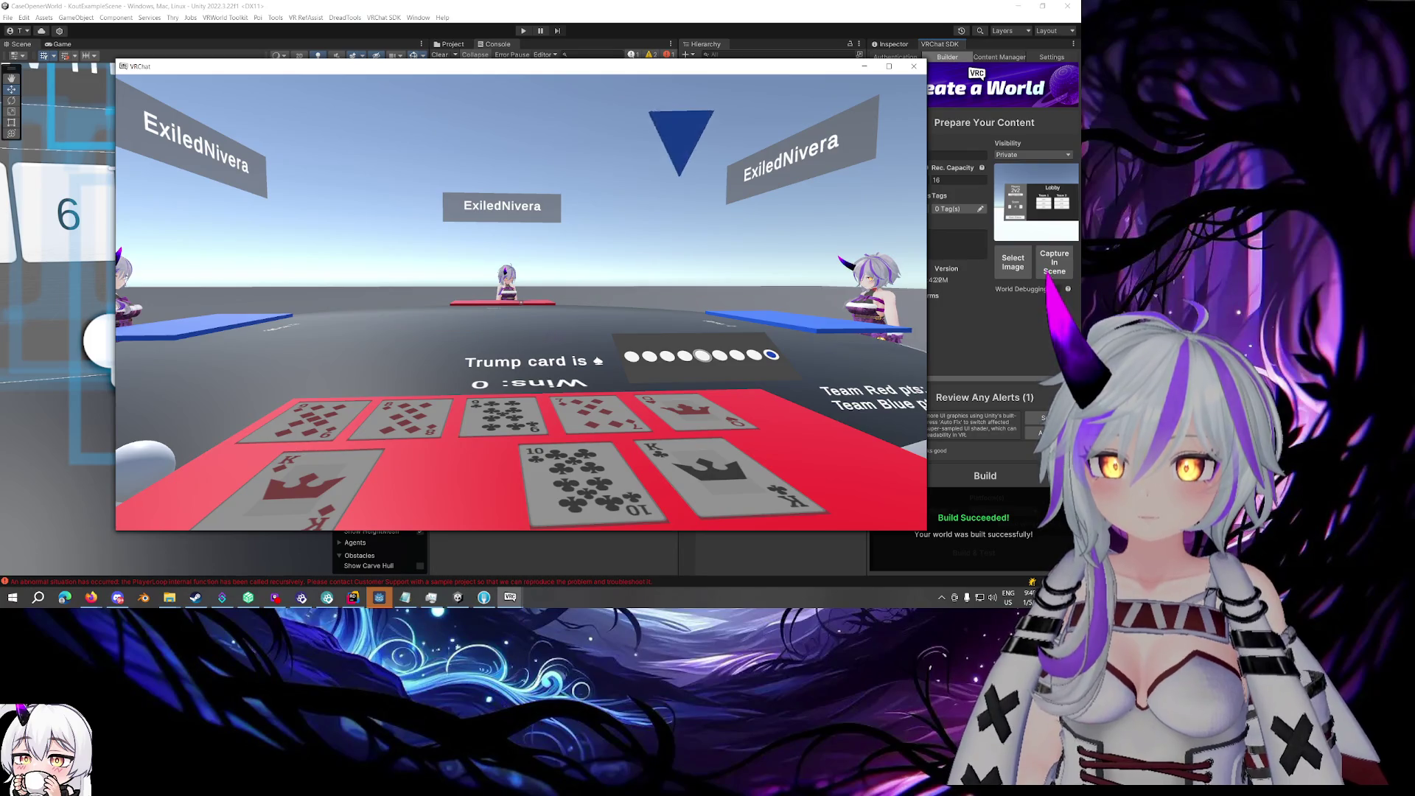
{"action": "key", "text": "Escape"}
{"action": "mouse_move", "coordinate": [510, 596]}
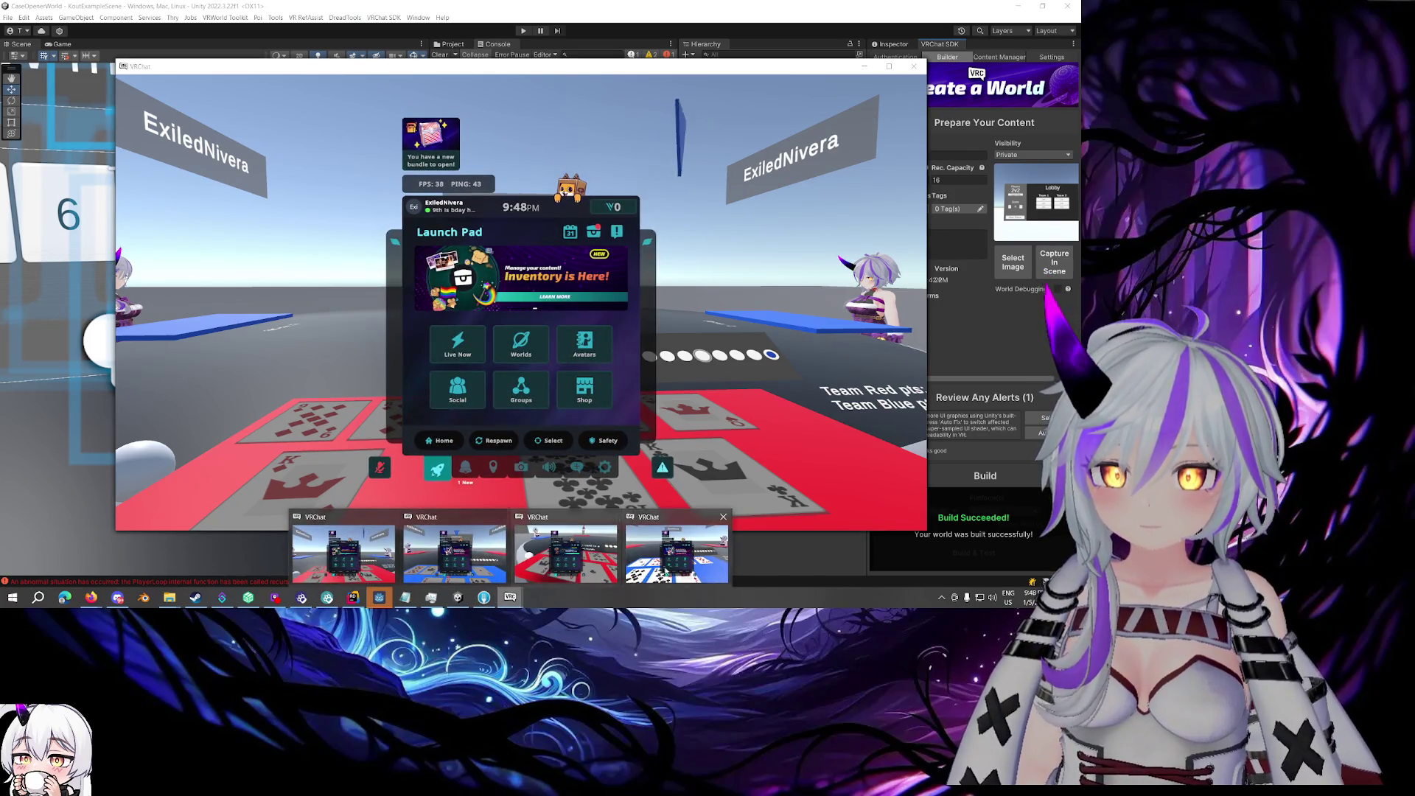
{"action": "left_click", "coordinate": [472, 557]}
{"action": "key", "text": "Escape"}
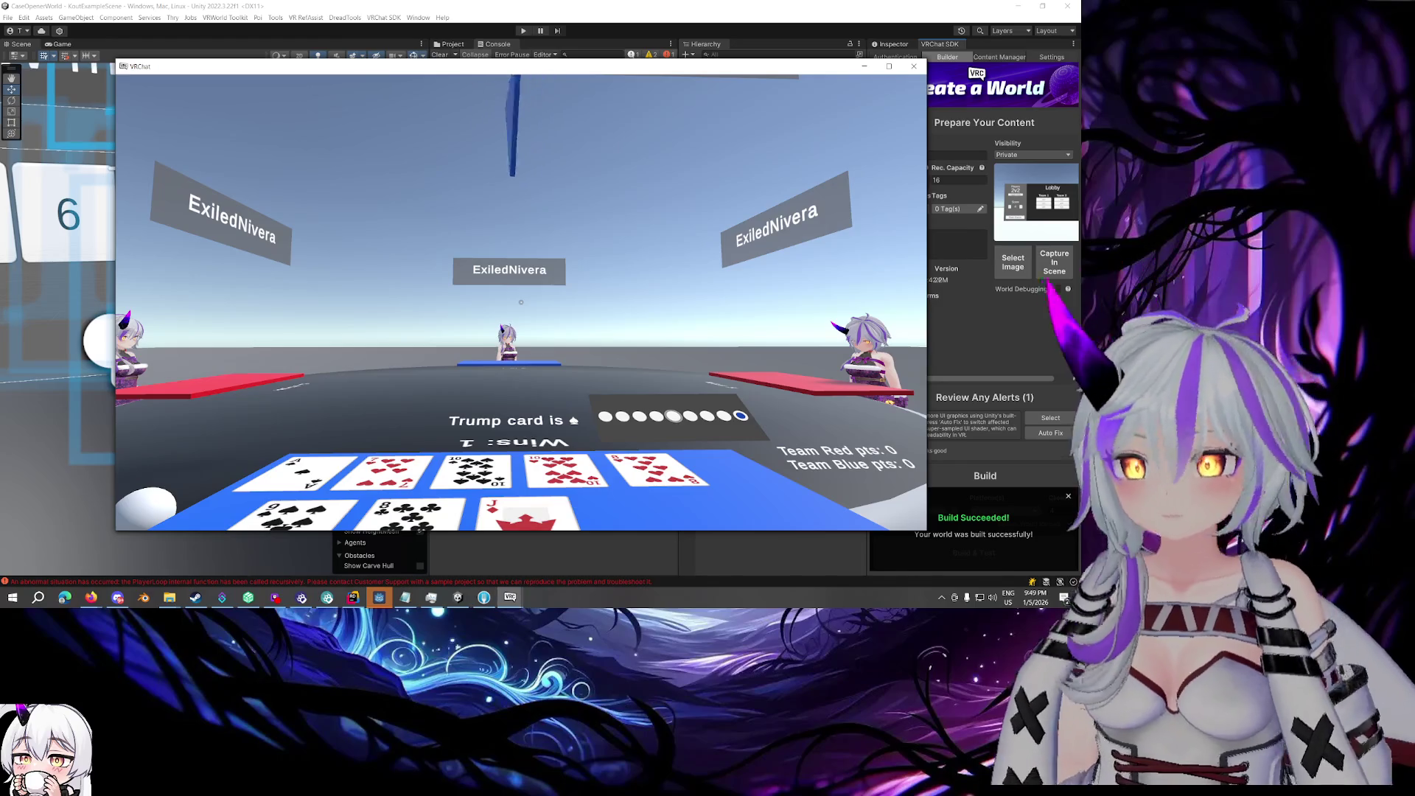
- Check the card table once more, then close all VRChat test windows from the taskbar
{"action": "key", "text": "Escape"}
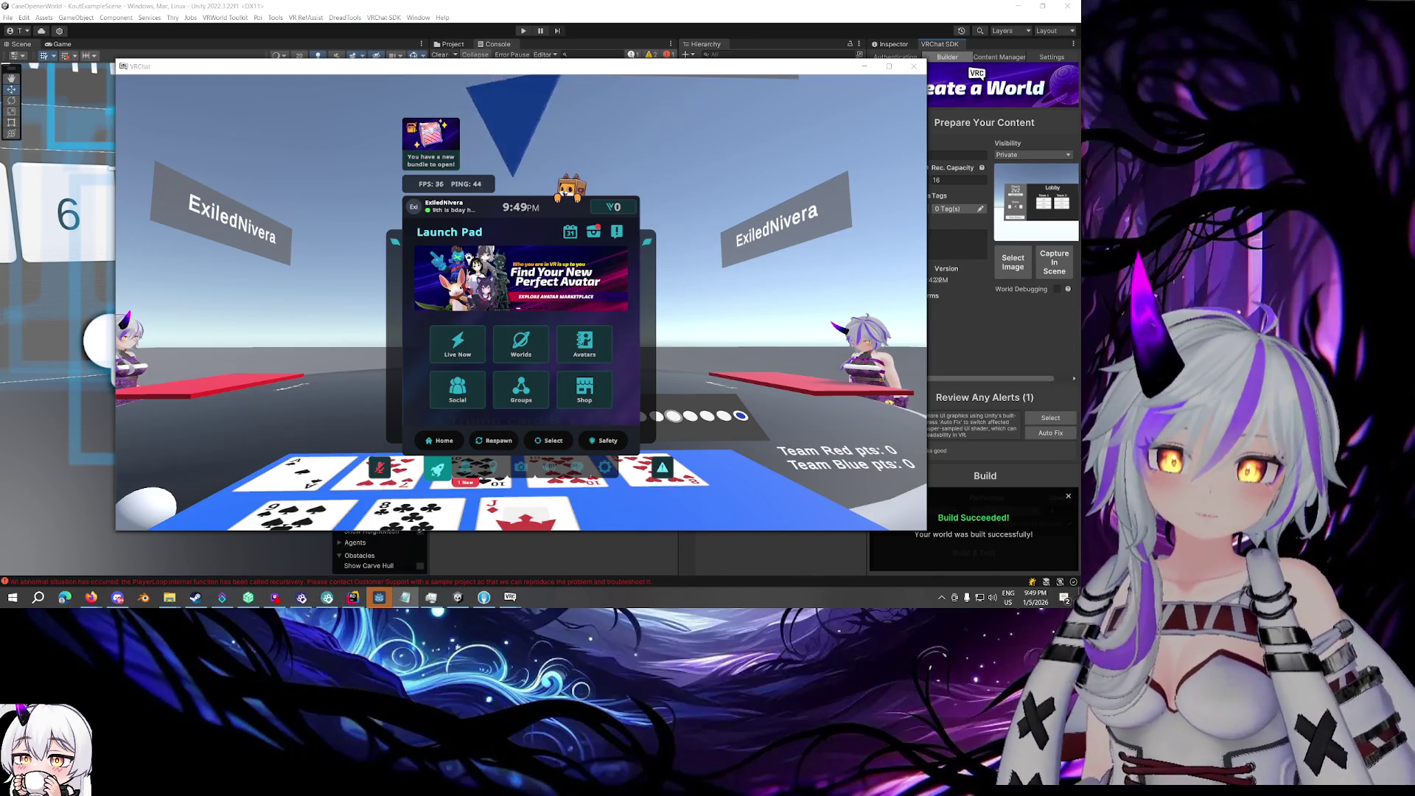
{"action": "key", "text": "Escape"}
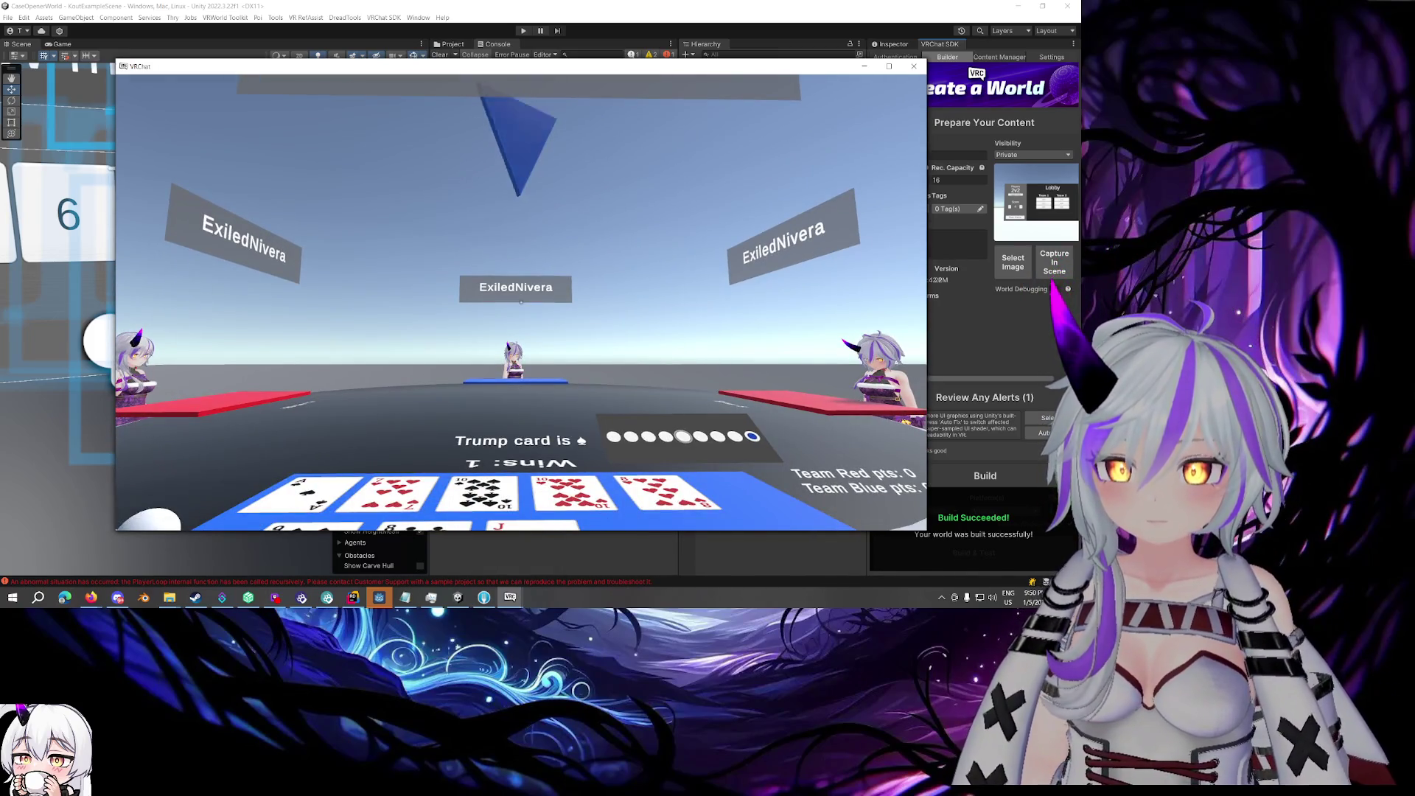
{"action": "key", "text": "Escape"}
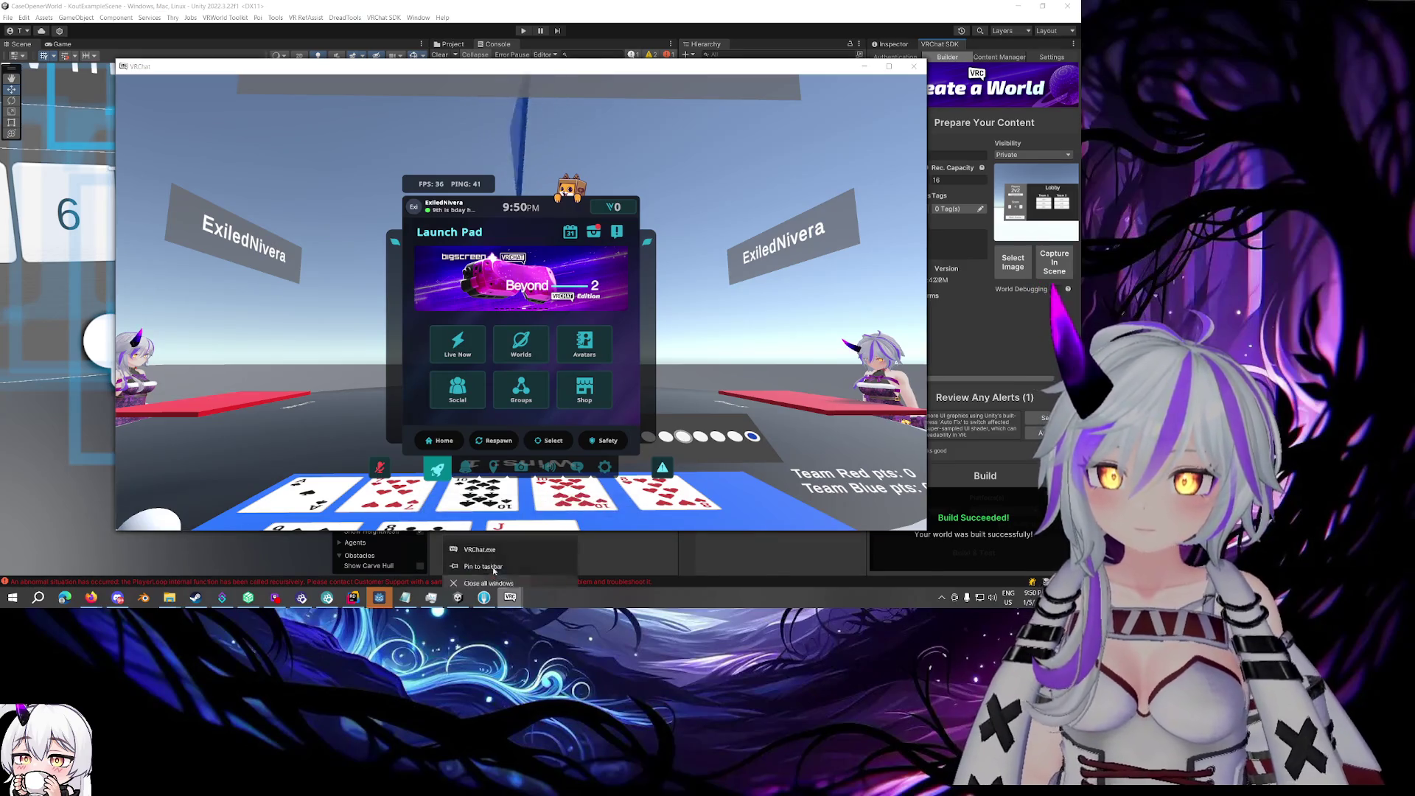
{"action": "left_click", "coordinate": [511, 603]}
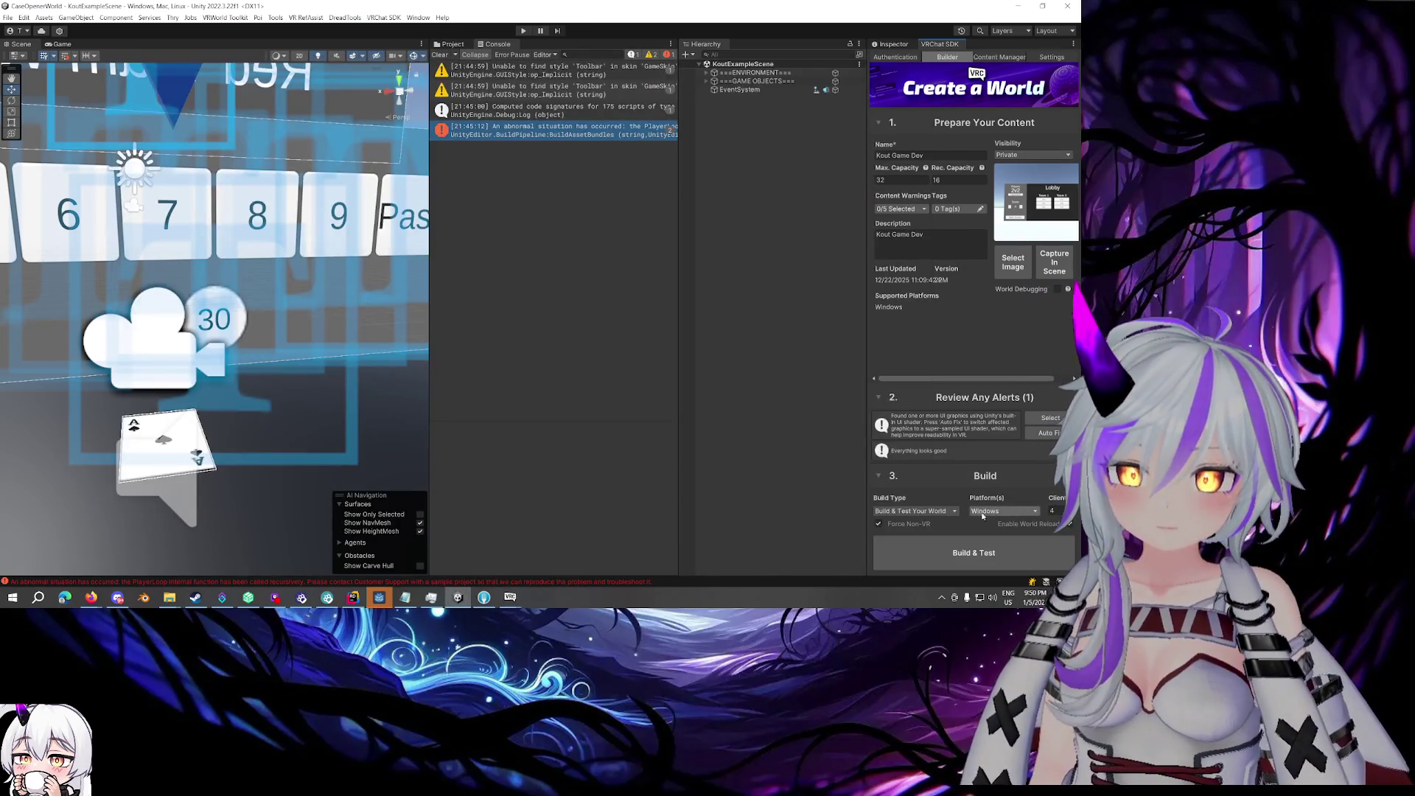
- Set the SDK Build Type to Build & Publish and start building the world for upload
{"action": "left_click", "coordinate": [932, 510]}
{"action": "left_click", "coordinate": [951, 549]}
{"action": "left_click", "coordinate": [1000, 553]}
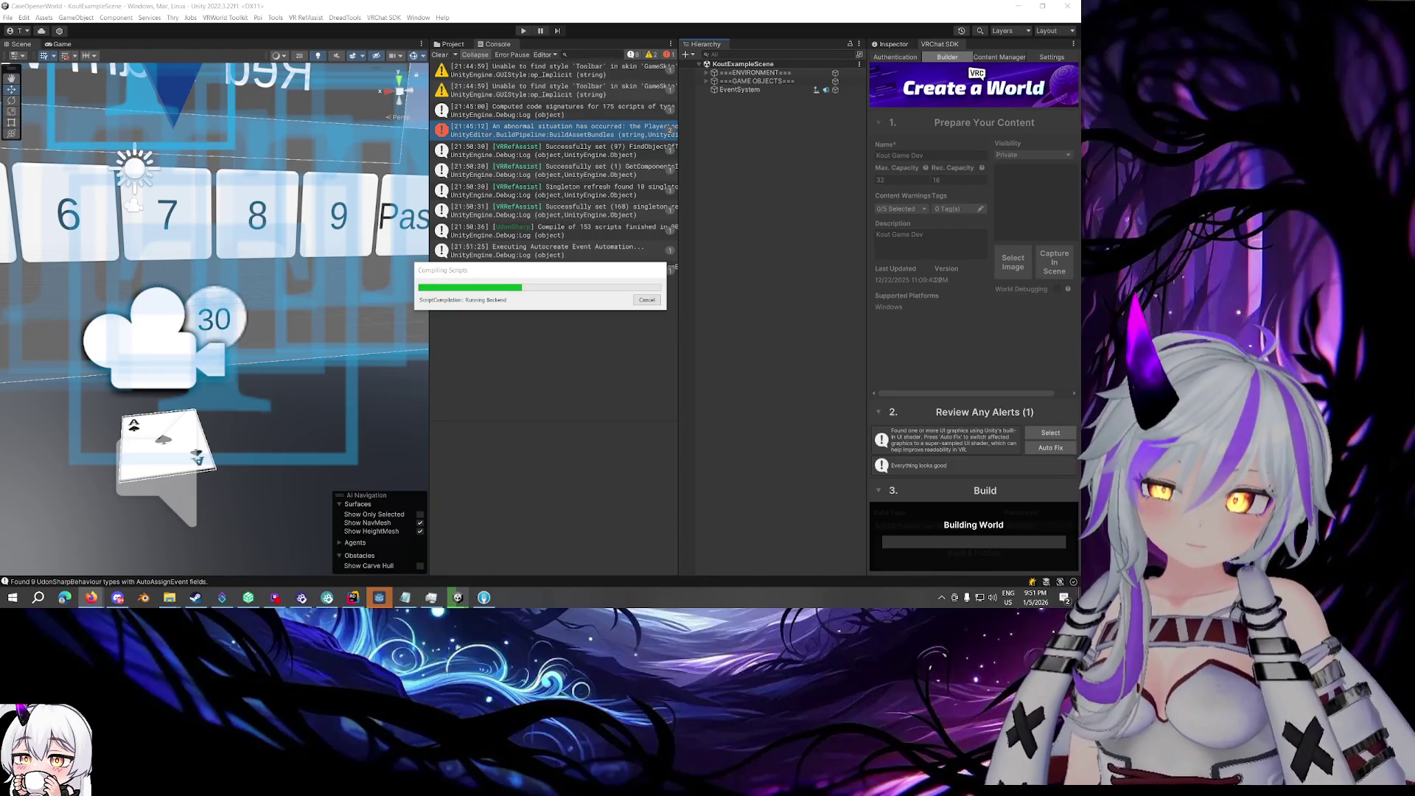
{"action": "key", "text": "alt+Tab"}
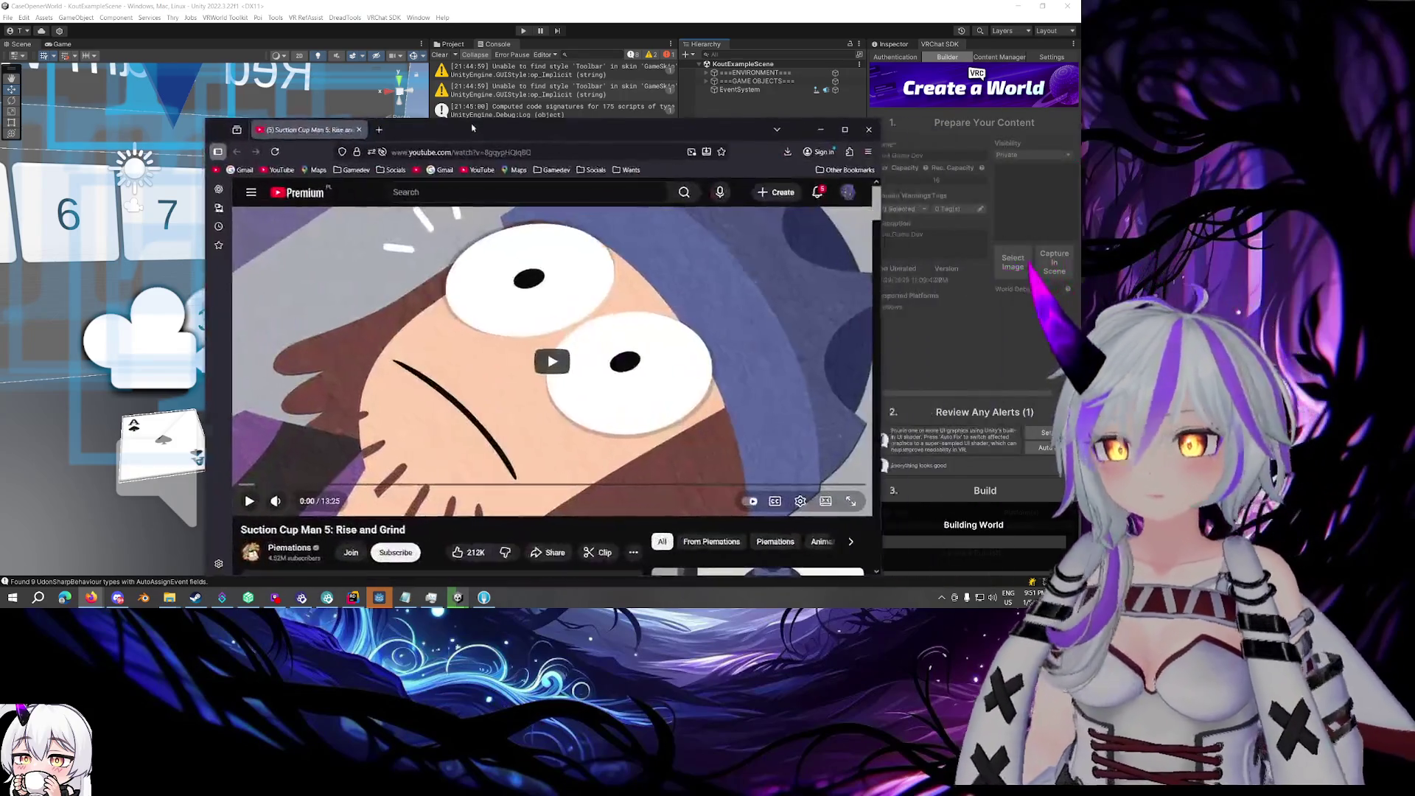
- Play 'Suction Cup Man 5: Rise and Grind' full screen, then exit full screen near its end
{"action": "left_click", "coordinate": [841, 126]}
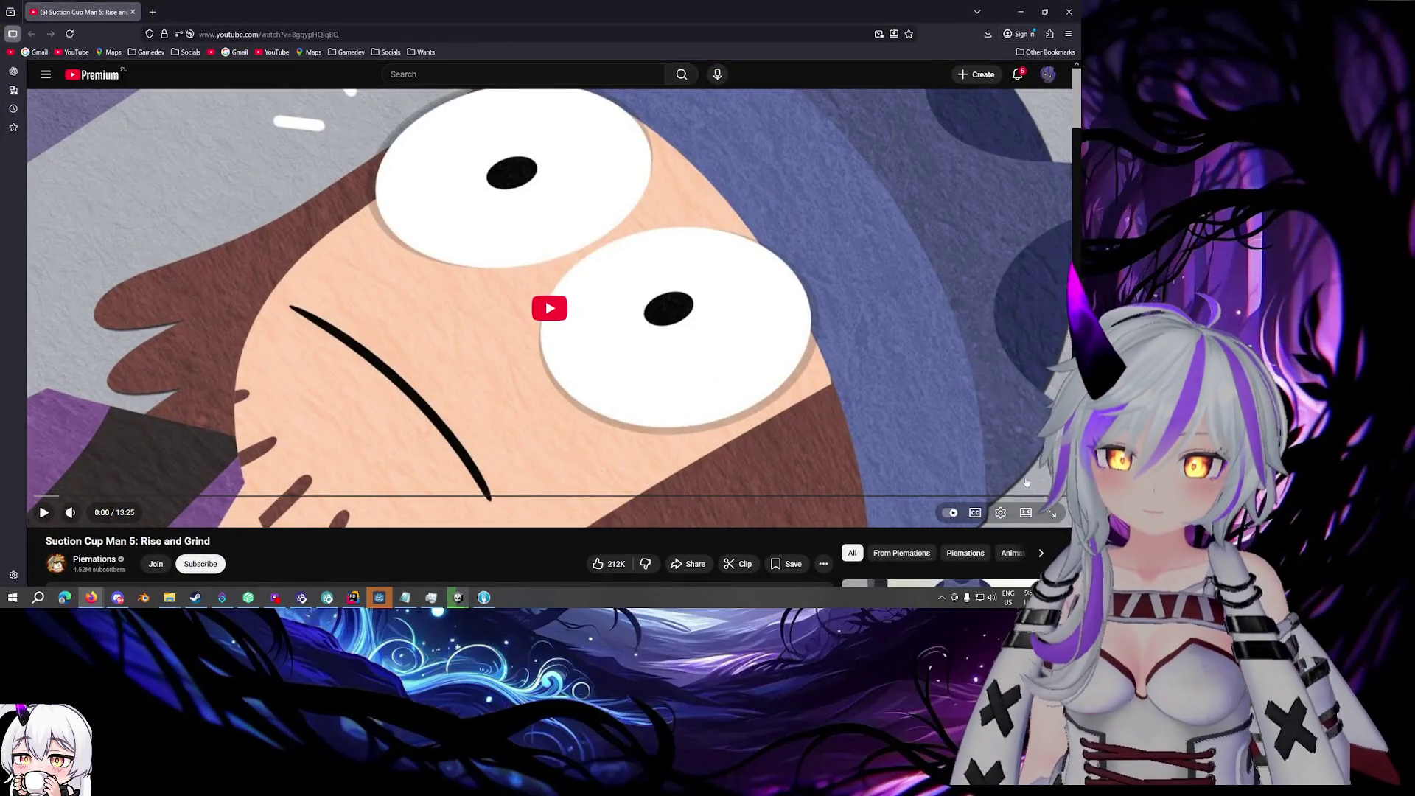
{"action": "key", "text": "f"}
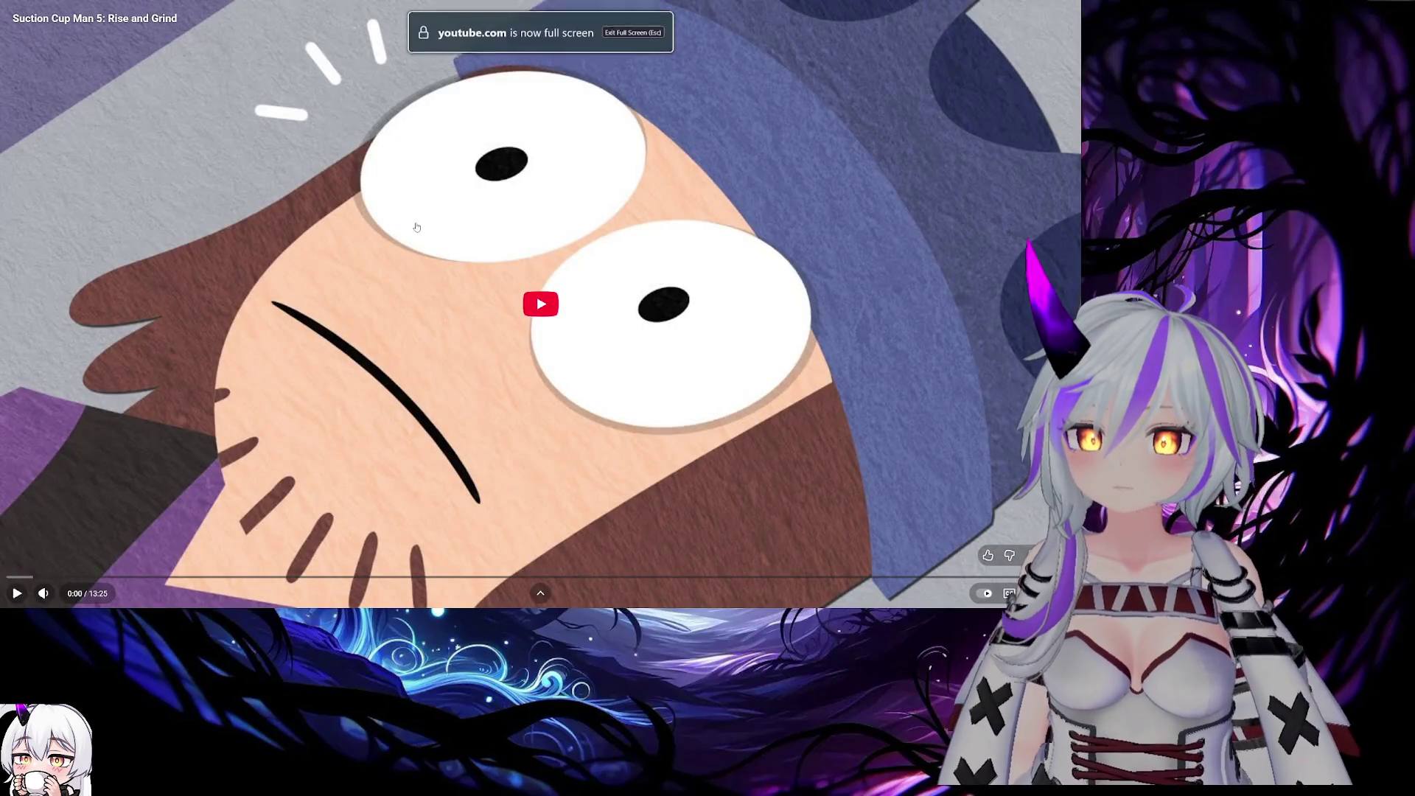
{"action": "left_click", "coordinate": [544, 295]}
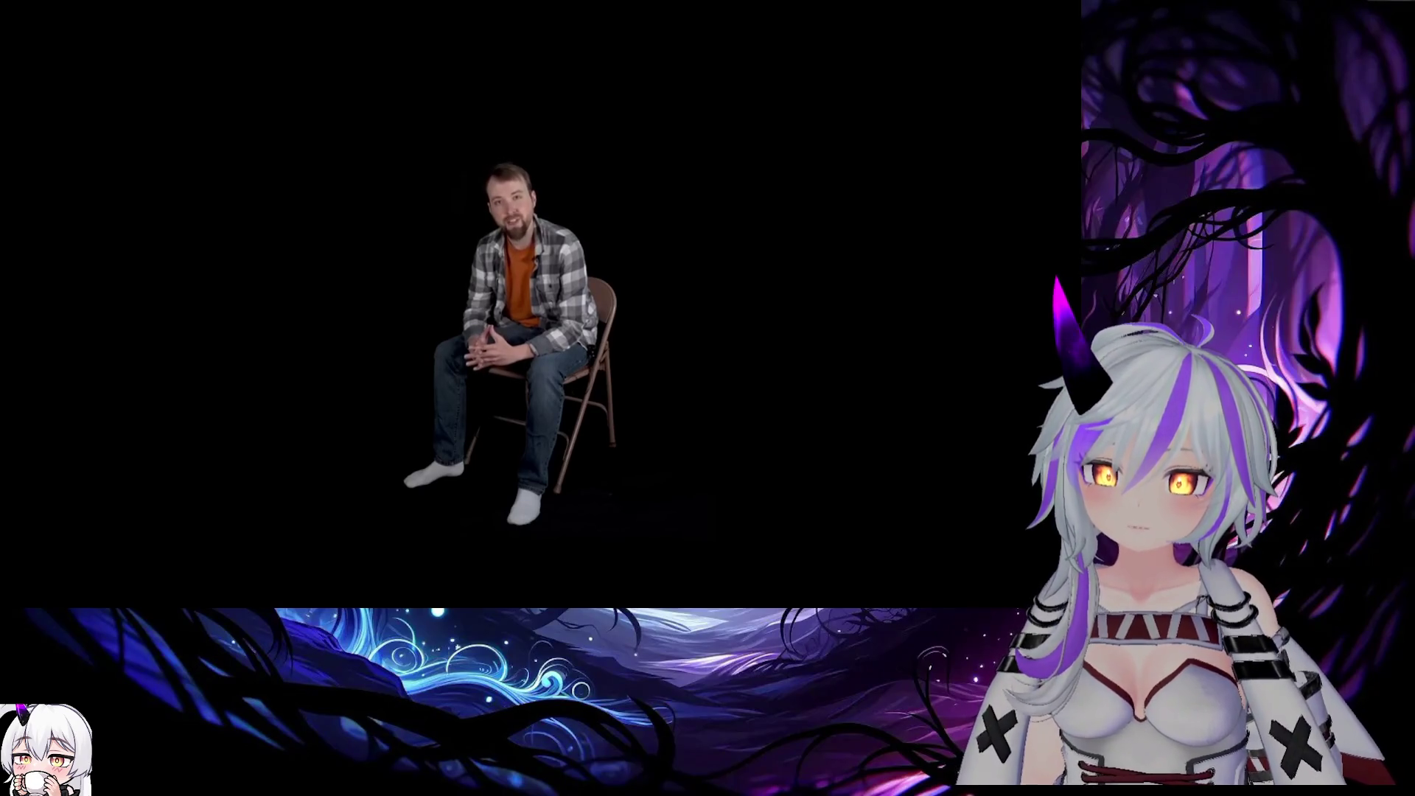
{"action": "mouse_move", "coordinate": [943, 284]}
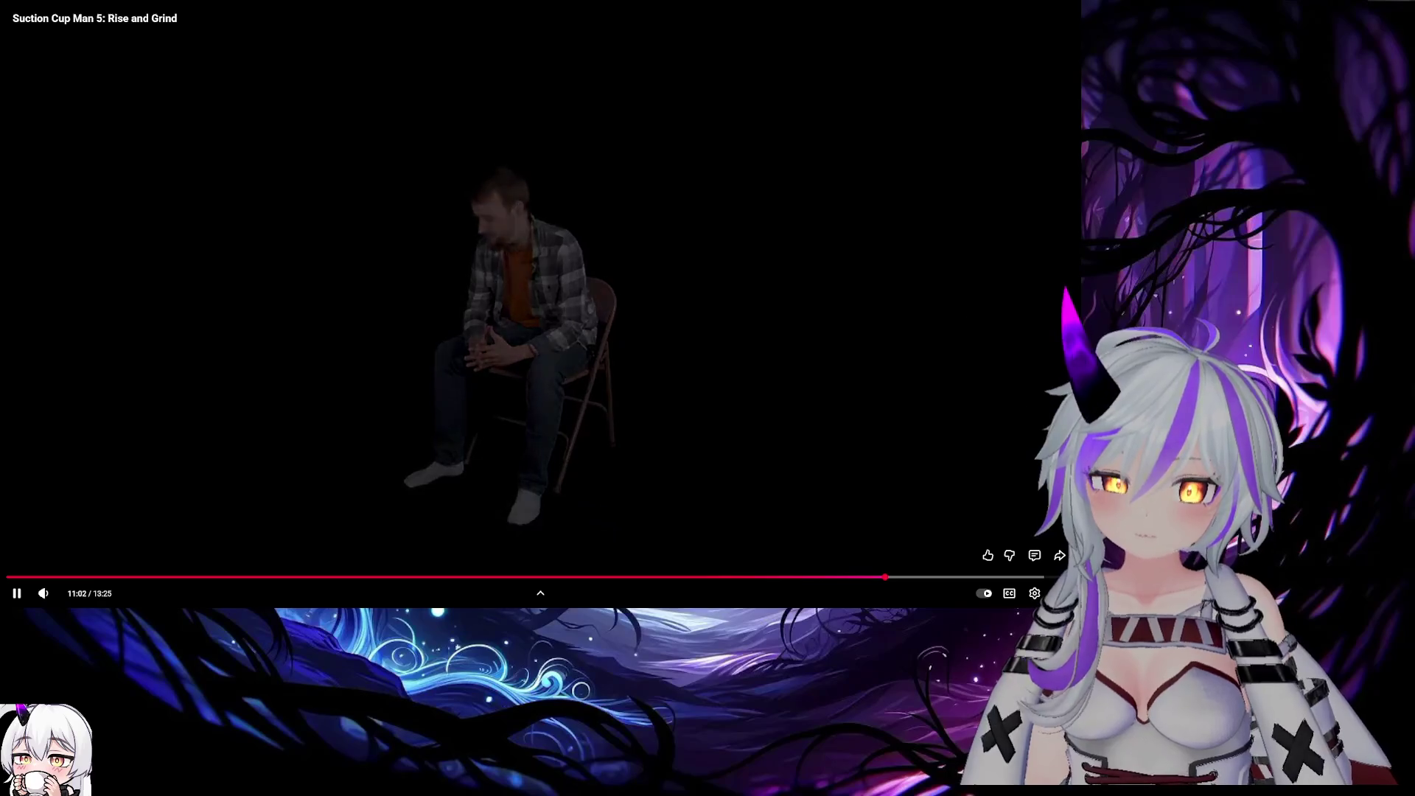
{"action": "left_click", "coordinate": [1059, 593]}
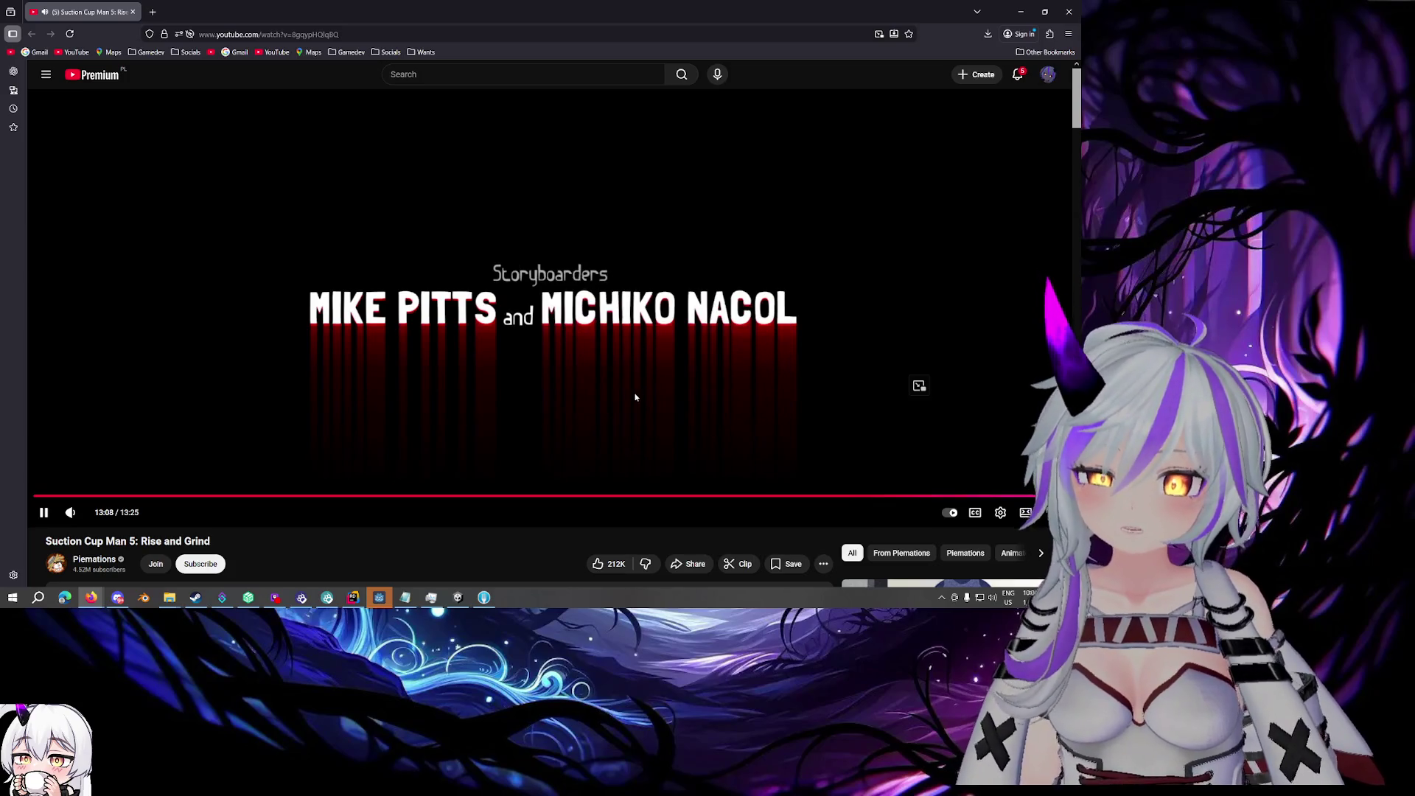
- Like the YouTube video and return to Unity to see the Upload Succeeded message
{"action": "left_click", "coordinate": [606, 565]}
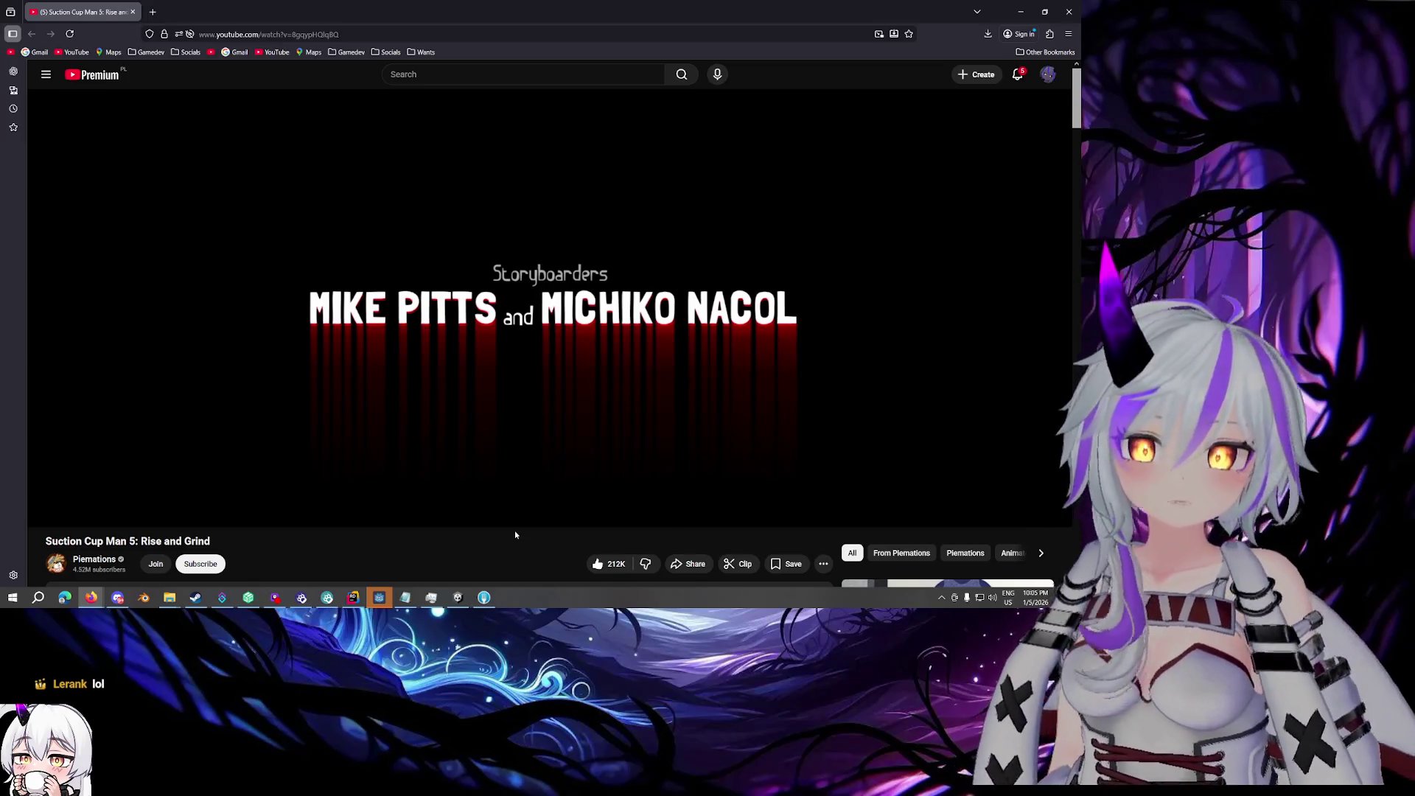
{"action": "key", "text": "alt+Tab"}
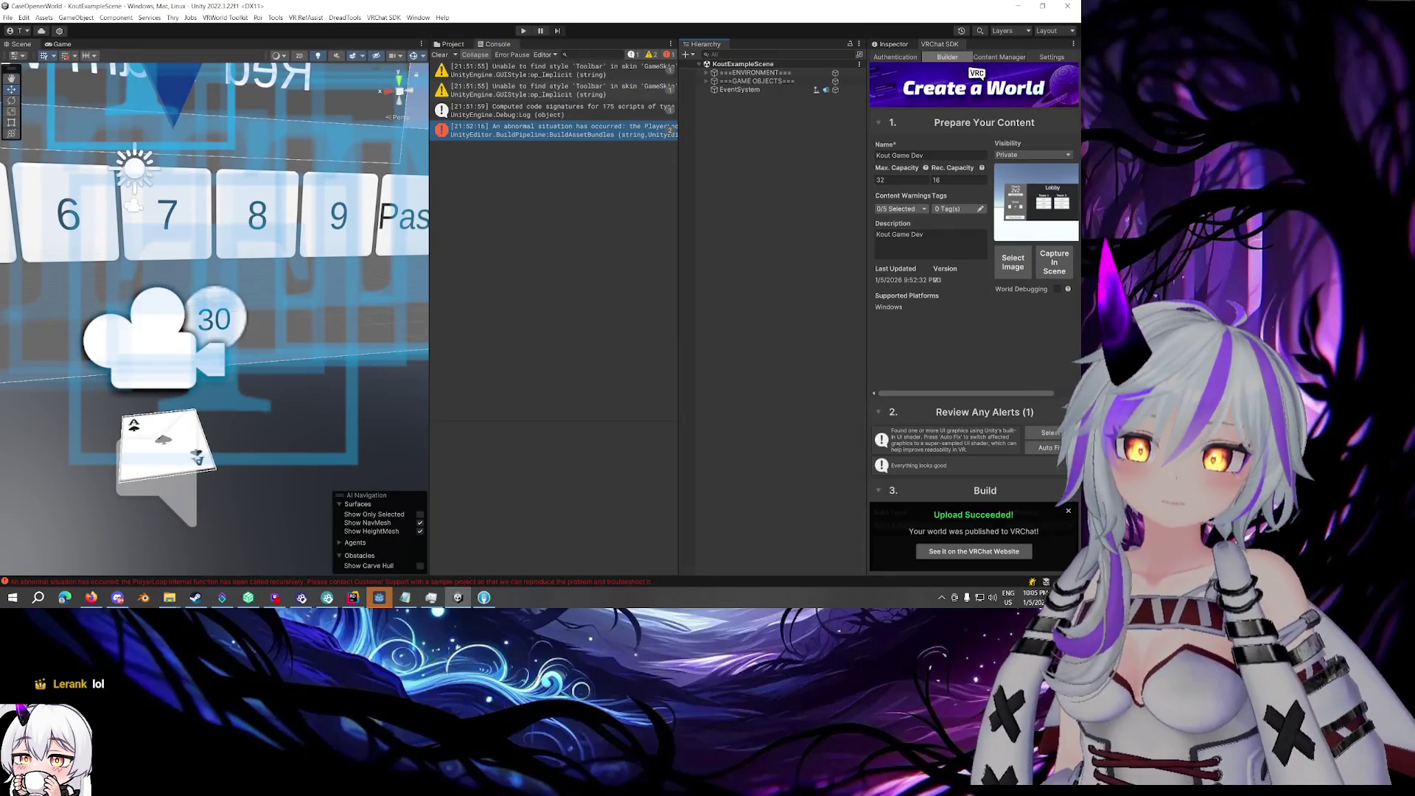
{"action": "key", "text": "alt+Tab"}
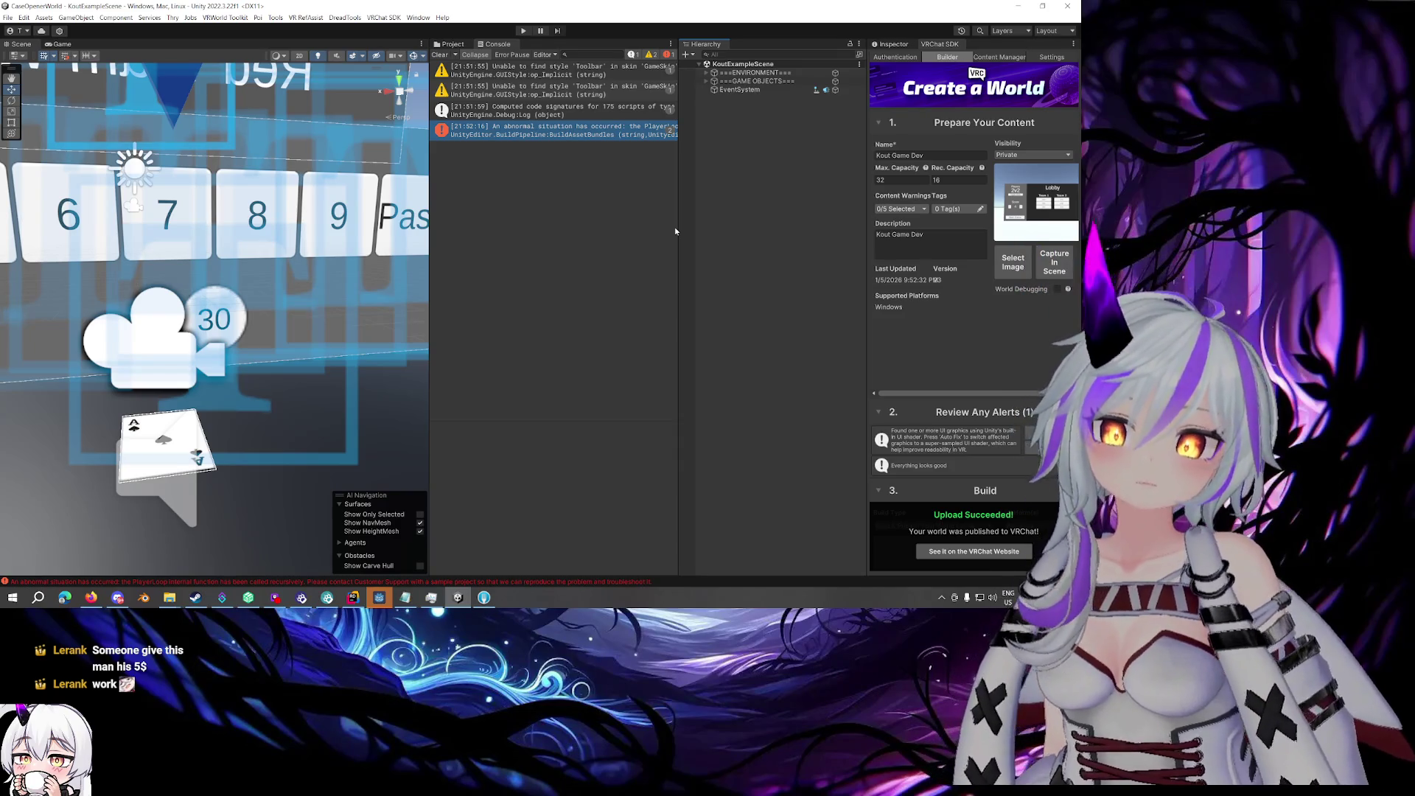
- In the Project tab, expand KoutGameWorld's Scripts folder and collapse Components and Managers
{"action": "left_click", "coordinate": [467, 76]}
{"action": "left_click", "coordinate": [452, 44]}
{"action": "left_click", "coordinate": [450, 151]}
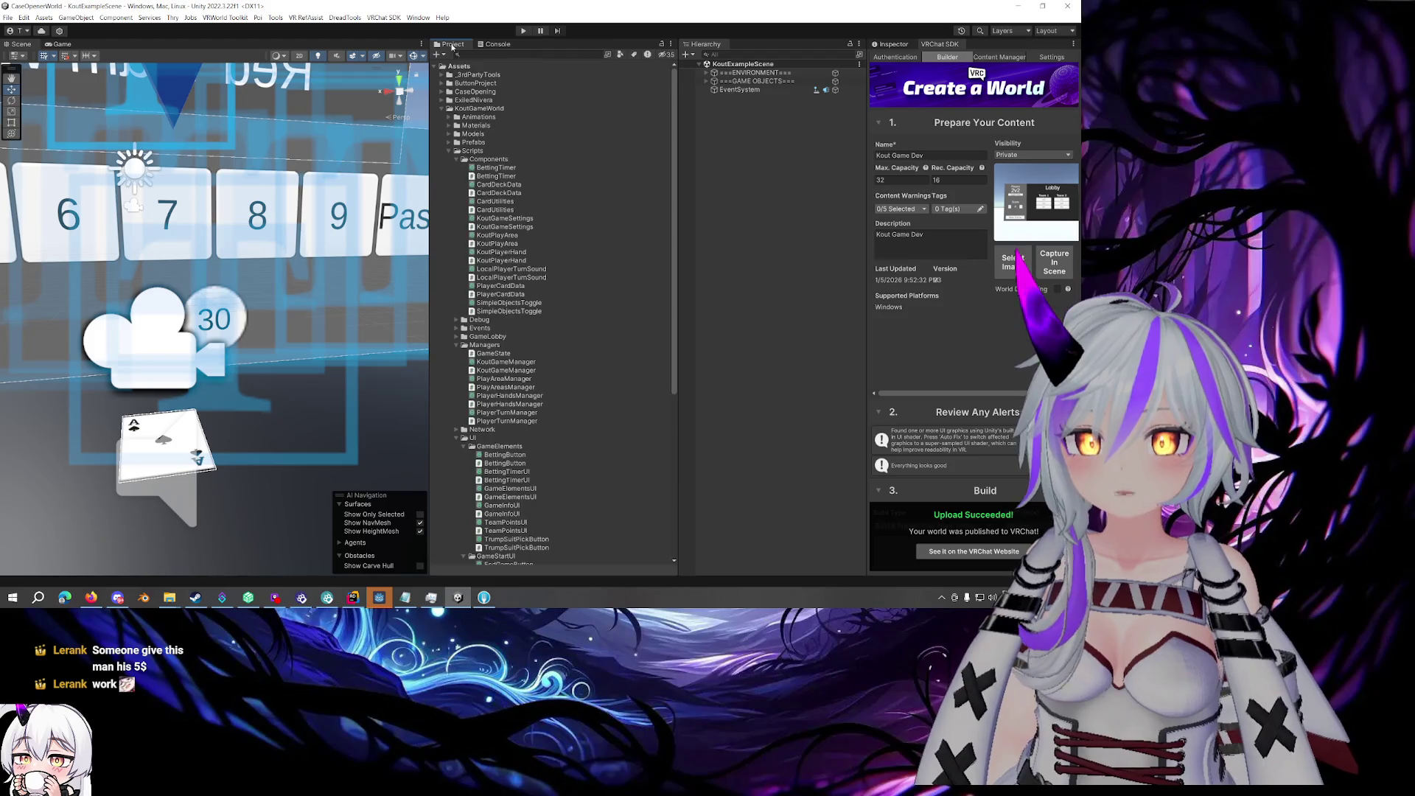
{"action": "left_click", "coordinate": [456, 159]}
{"action": "left_click", "coordinate": [456, 193]}
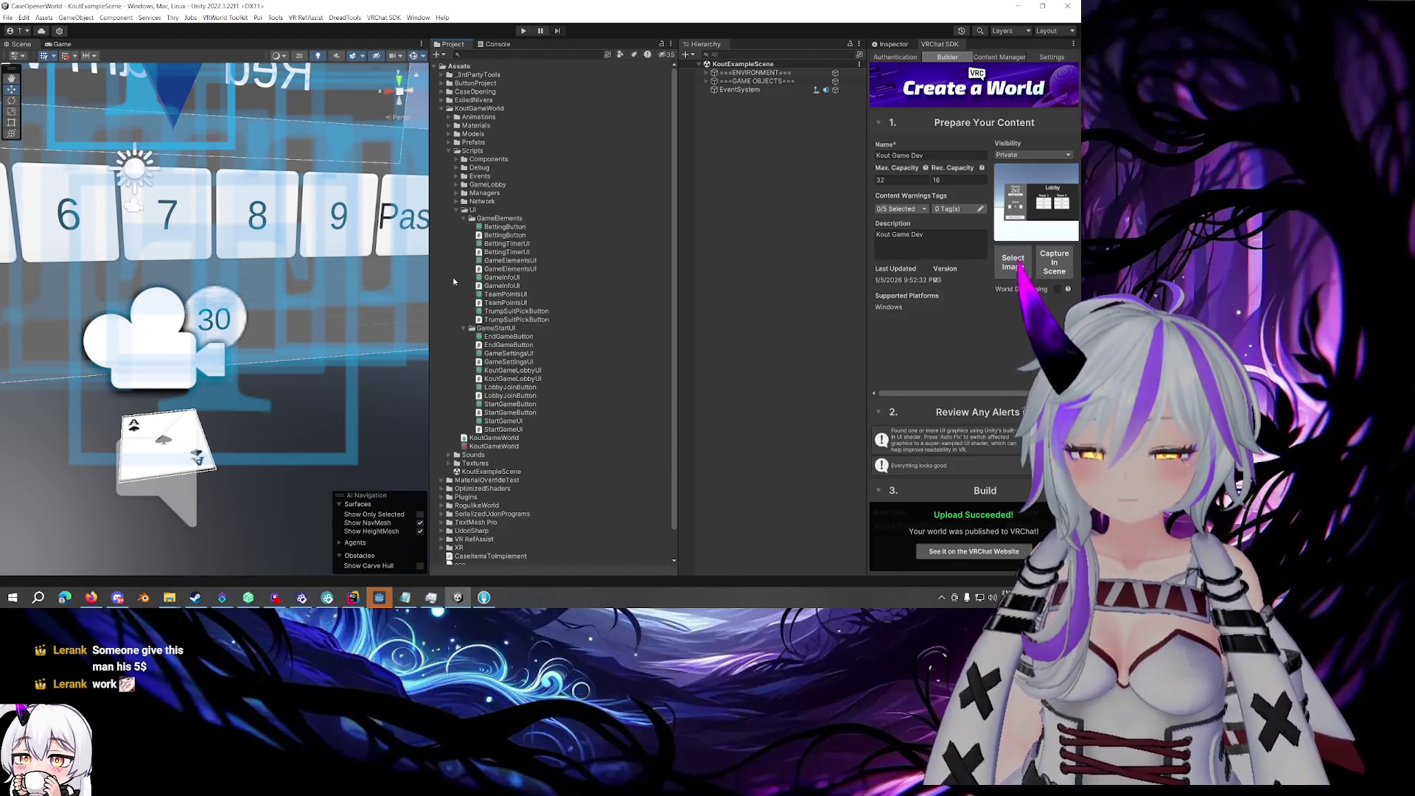